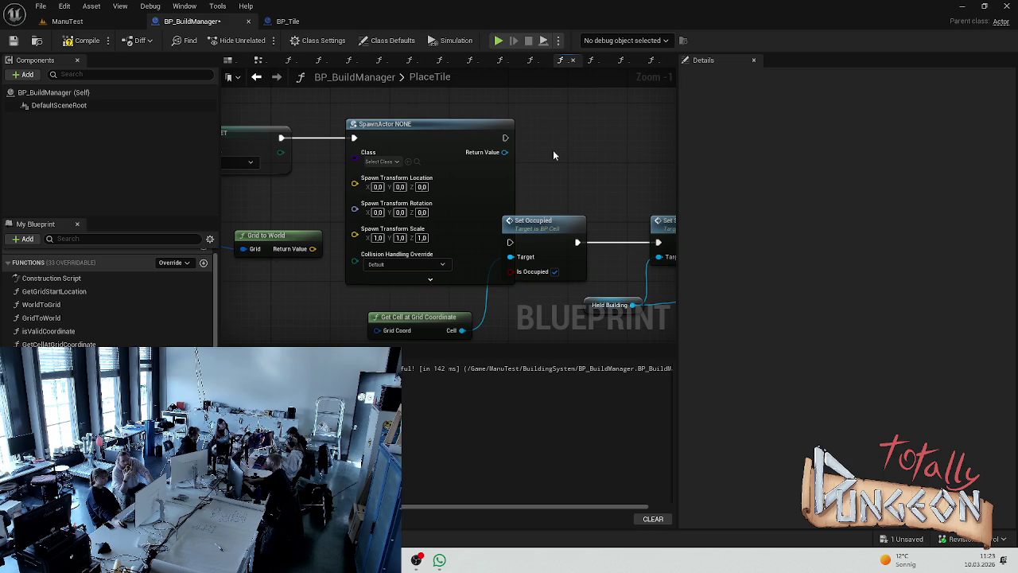
- Connect Grid to World's Return Value to SpawnActor's Spawn Transform Location
right_click(598, 155)
key("Escape")
left_click_drag(312, 249, 354, 178)
left_click_drag(263, 236, 233, 228)
- Wire PlaceTile's Class pin into SpawnActor's Class input and save the blueprint
left_click(310, 191)
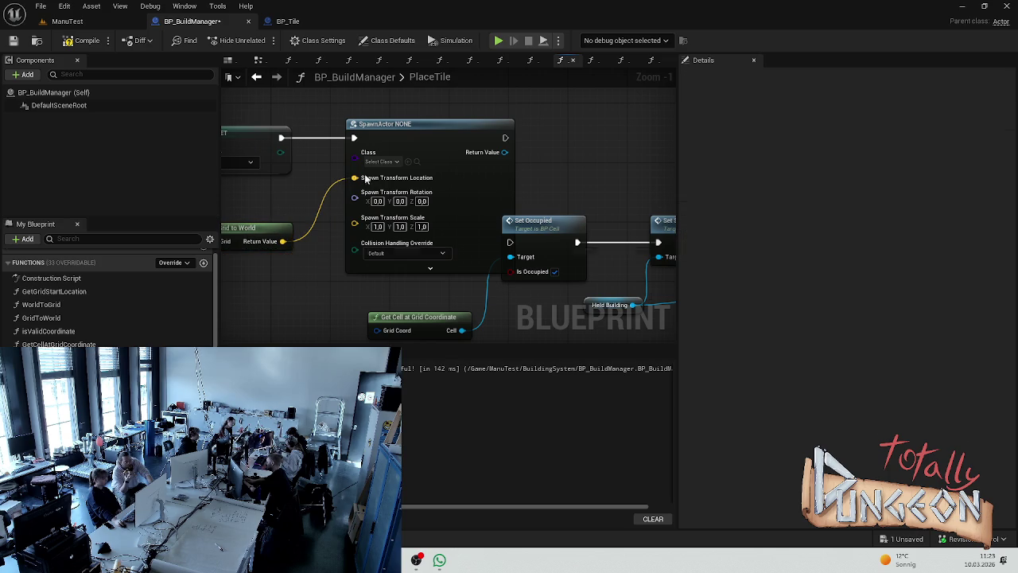
mouse_move(291, 207)
left_mouse_down()
mouse_move(541, 167)
mouse_move(530, 163)
left_mouse_up()
key("ctrl+s")
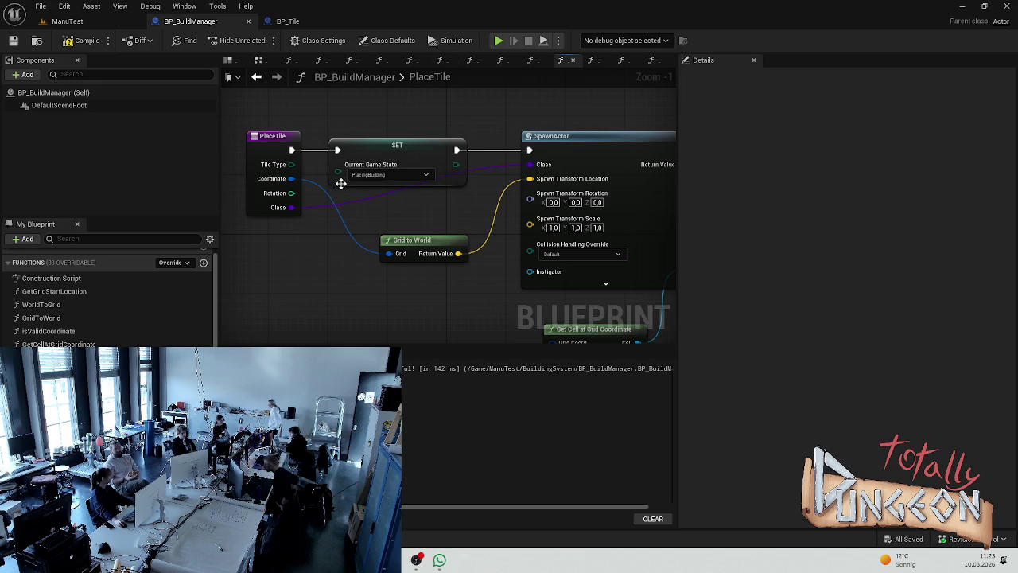
- Nudge the PlaceTile, SET and SpawnActor nodes into slightly tidier positions
mouse_move(287, 216)
left_mouse_down()
mouse_move(345, 152)
mouse_move(339, 143)
left_mouse_up()
left_click(410, 195)
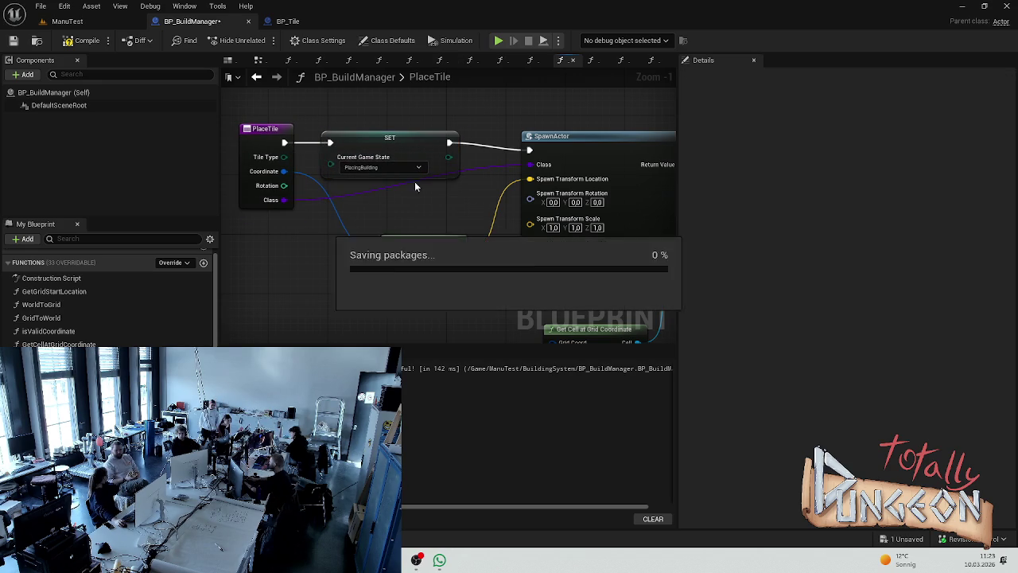
scroll(477, 215, "down", 3)
scroll(382, 216, "up", 3)
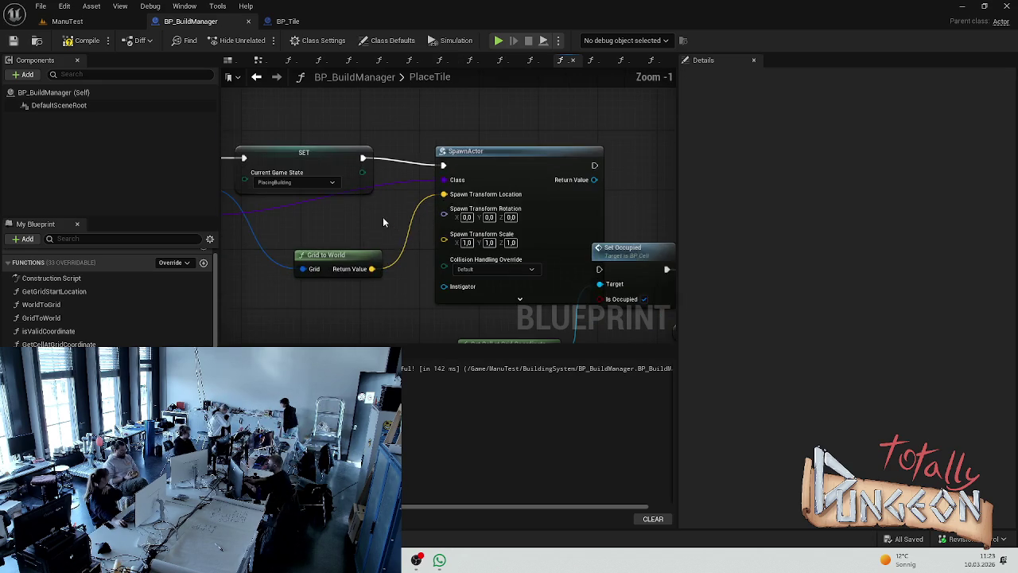
left_click_drag(360, 229, 437, 228)
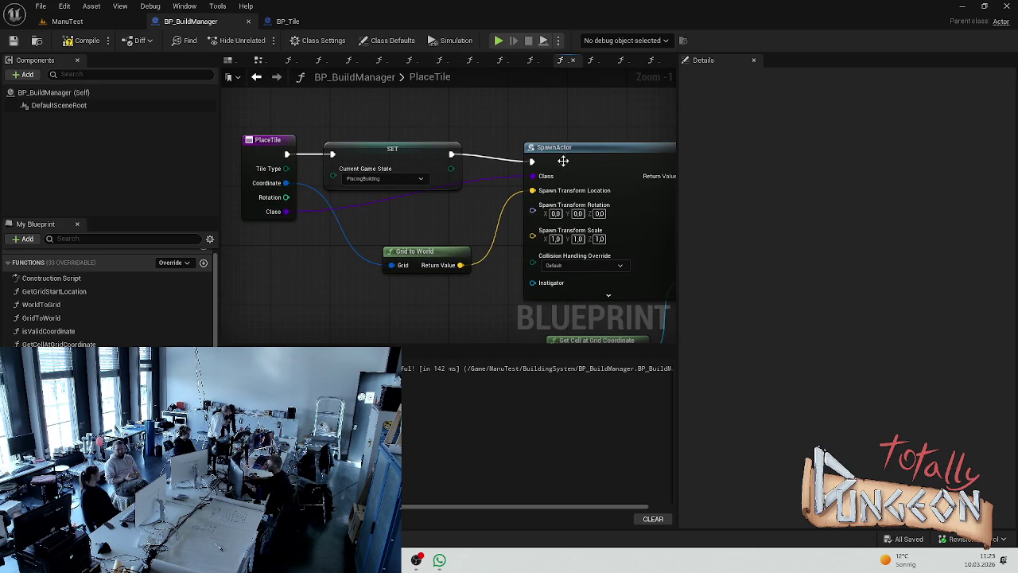
left_click_drag(555, 164, 554, 157)
left_click(468, 135)
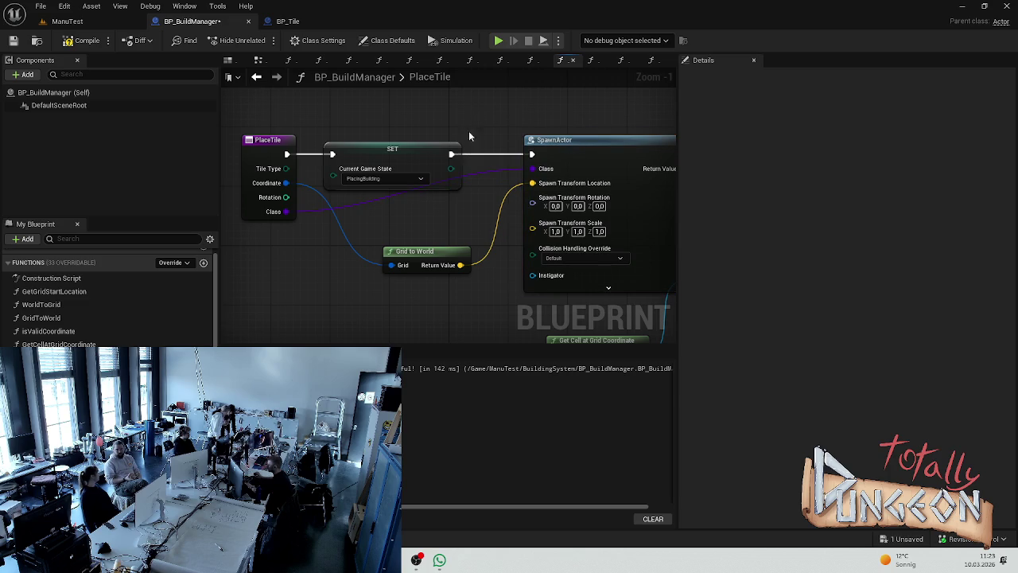
- Break the Class wire into SpawnActor, leave its spawn class unset, and compile
left_click(368, 198, "alt")
left_click(558, 177)
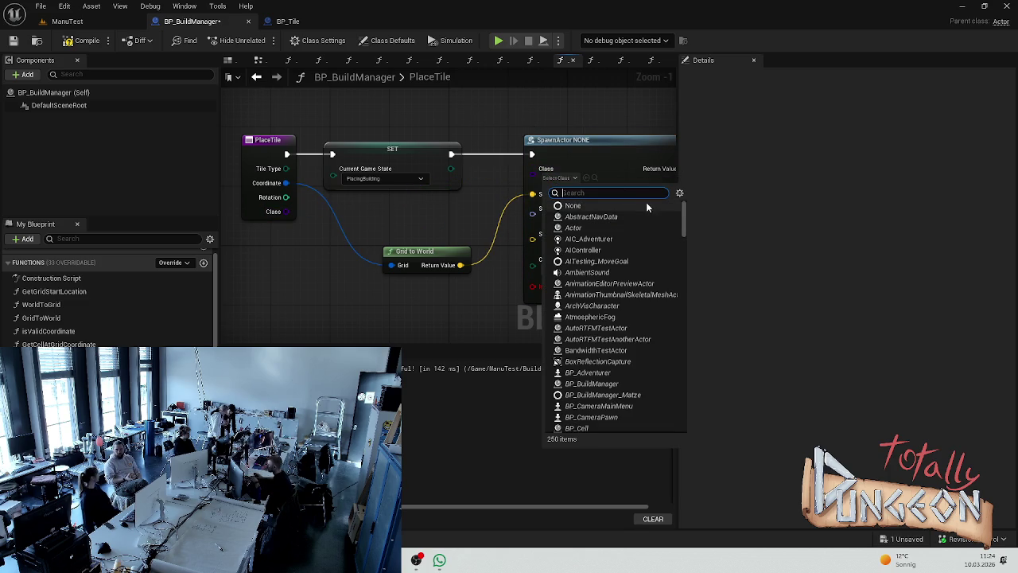
type("BP")
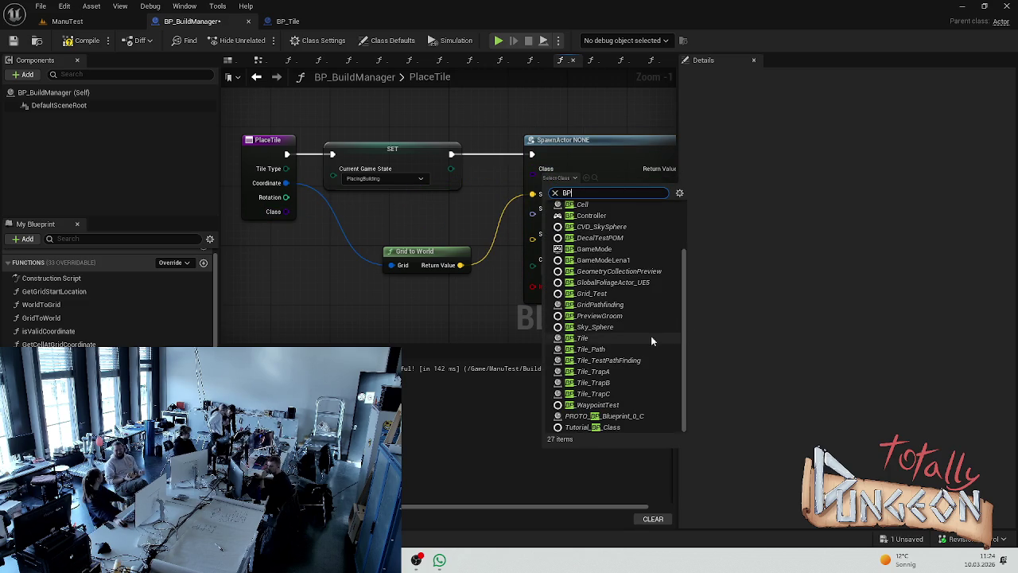
left_click(422, 348)
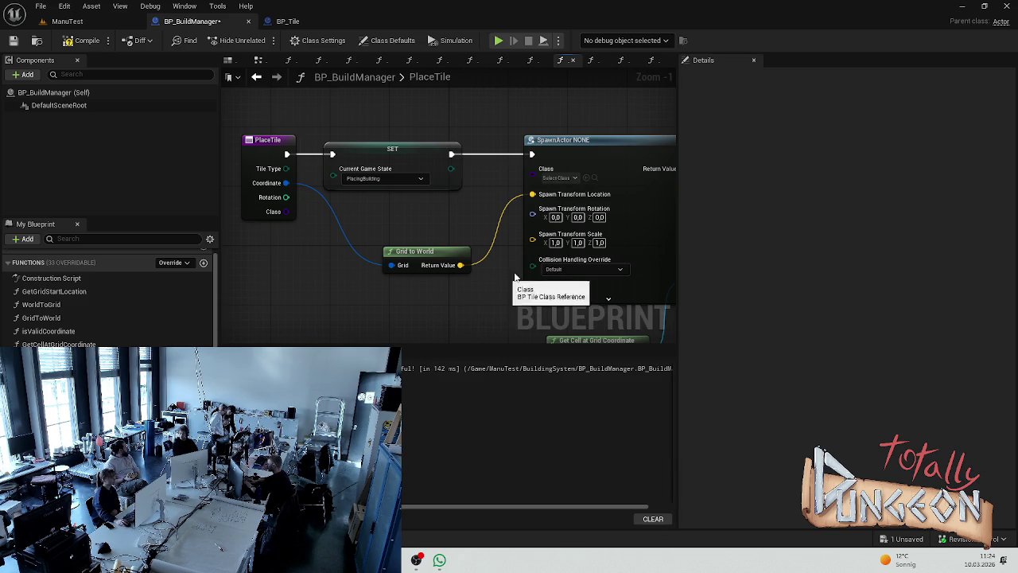
key("F7")
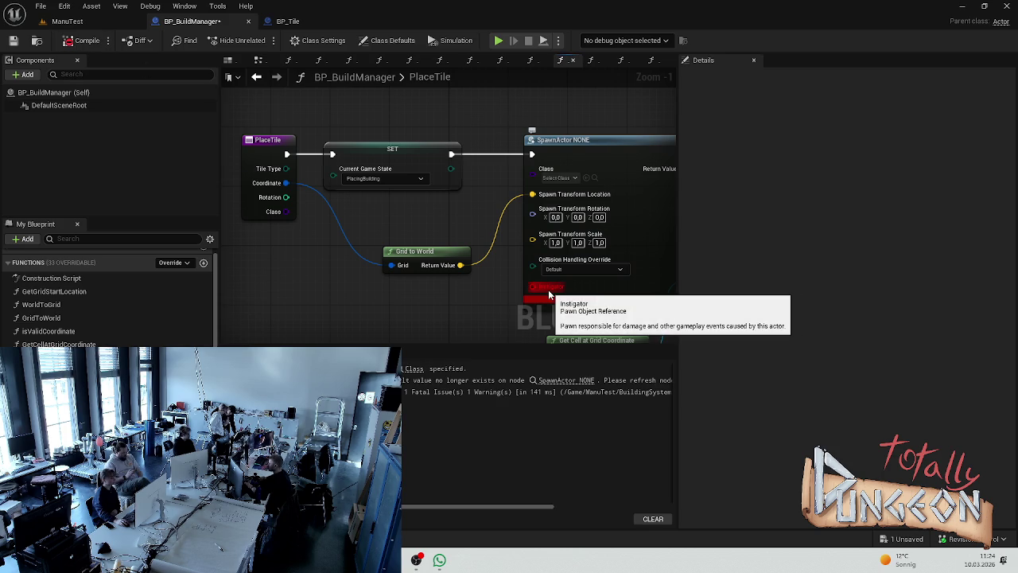
- Inspect SpawnActor's advanced pins, shift the right-hand nodes down and right, and compile
left_click_drag(479, 95, 284, 50)
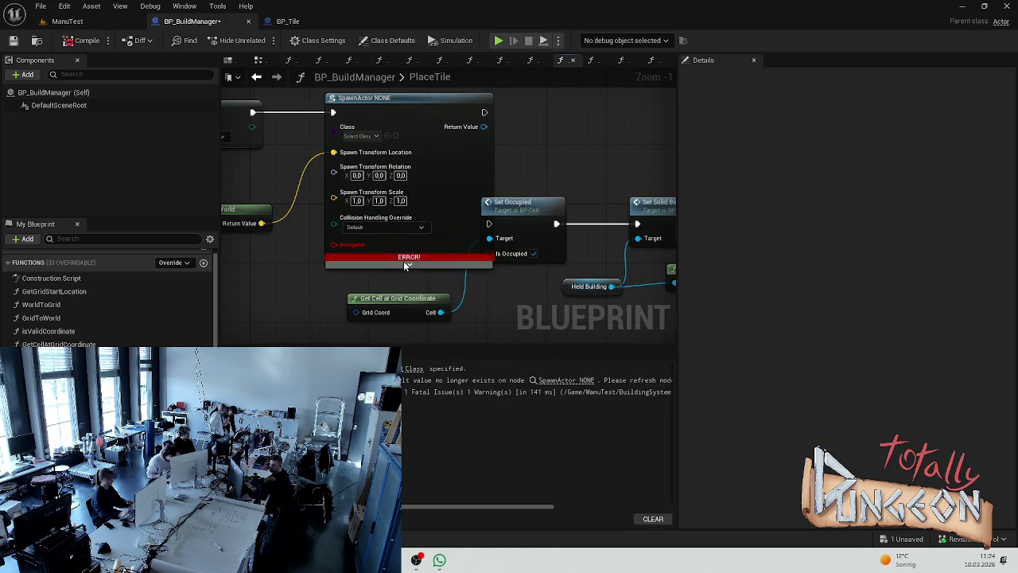
left_click(420, 265)
right_click(342, 289)
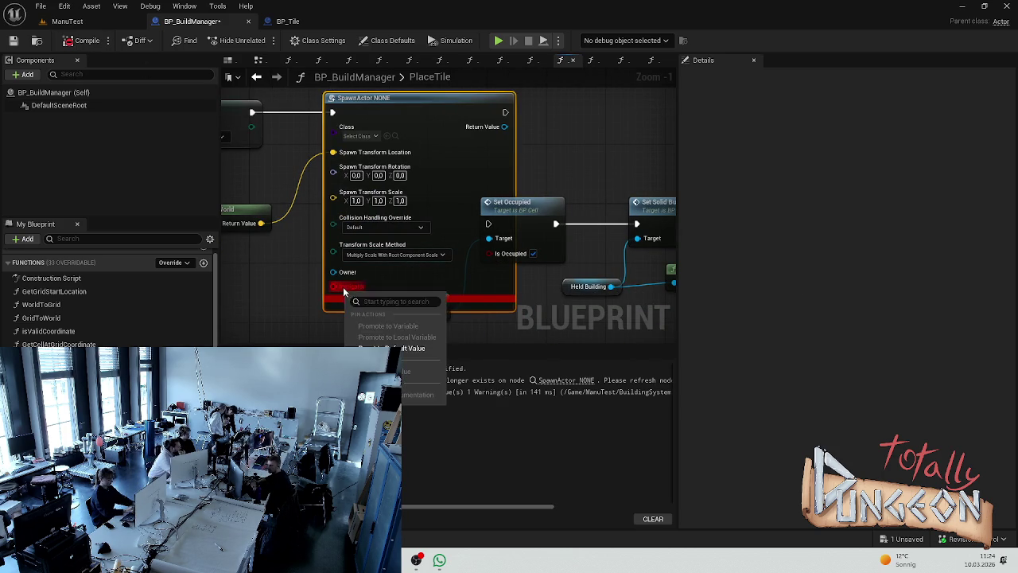
left_click(319, 301)
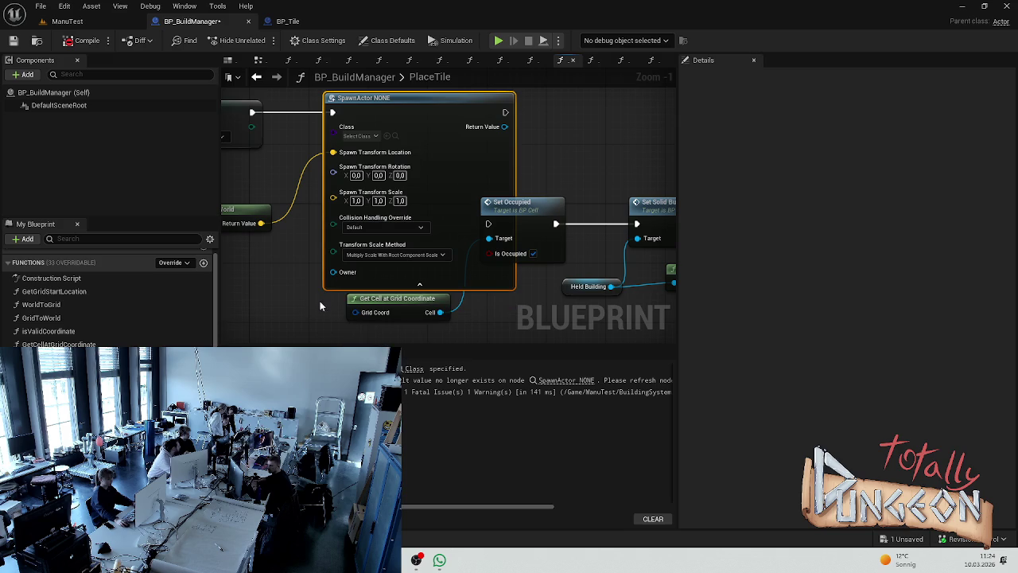
left_click(405, 302)
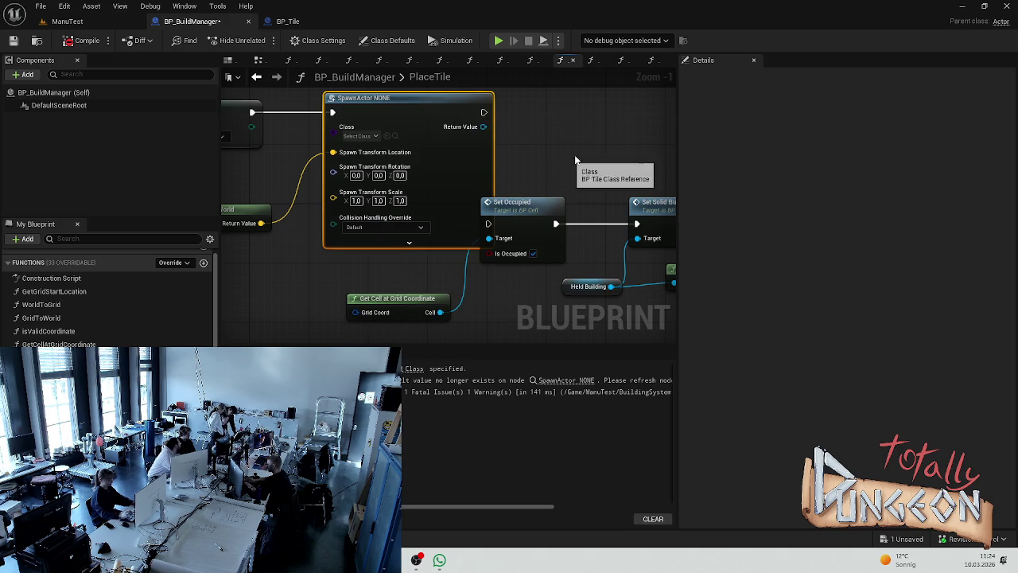
scroll(568, 159, "down", 5)
left_click_drag(571, 141, 402, 210)
left_click_drag(445, 159, 497, 187)
scroll(380, 149, "up", 5)
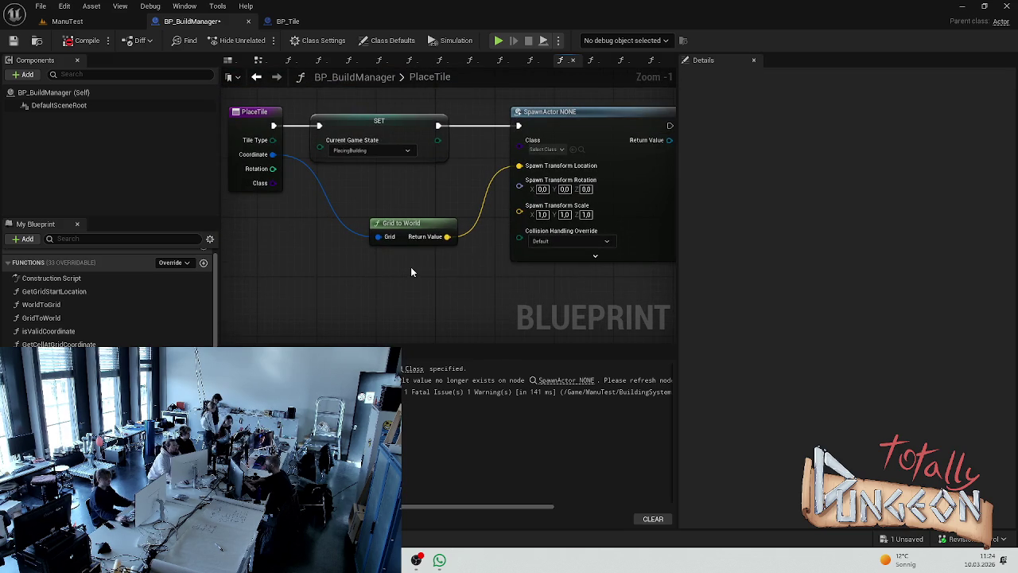
left_click(80, 40)
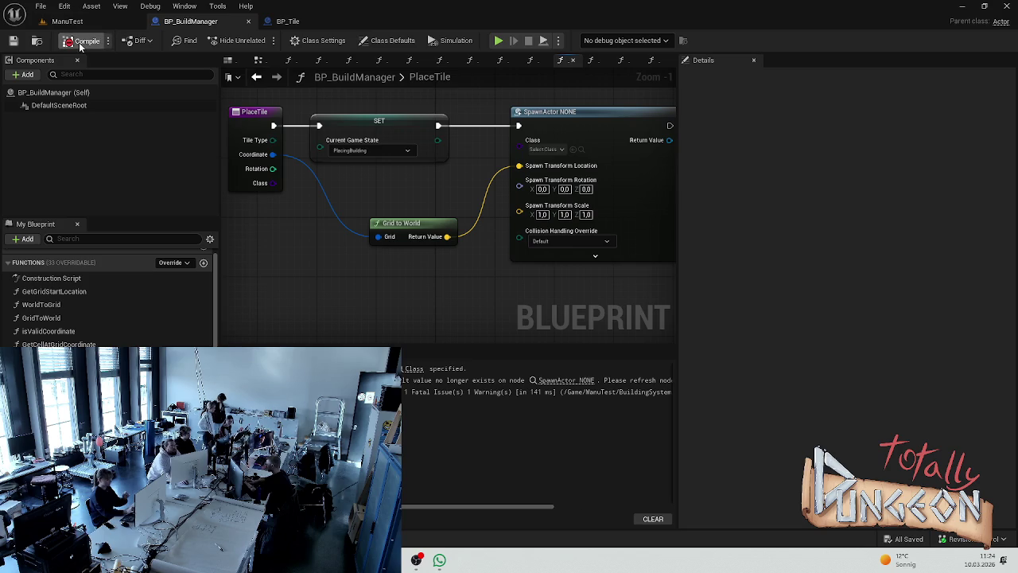
- Search 'bp pa' to set SpawnActor's Class to BP_Tile_Path, then recompile to clear the error
left_click(556, 265)
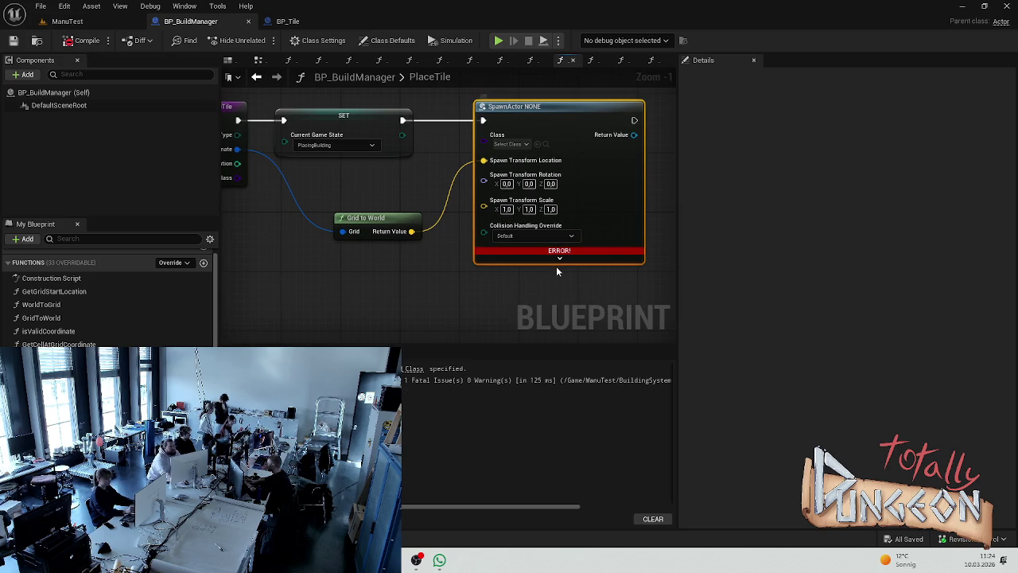
left_click(513, 144)
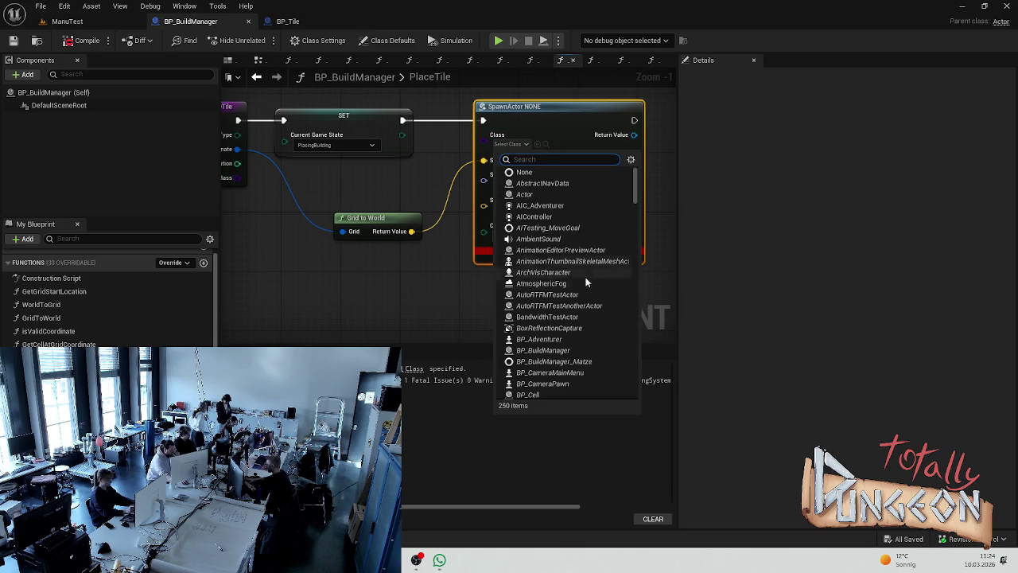
scroll(567, 321, "down", 3)
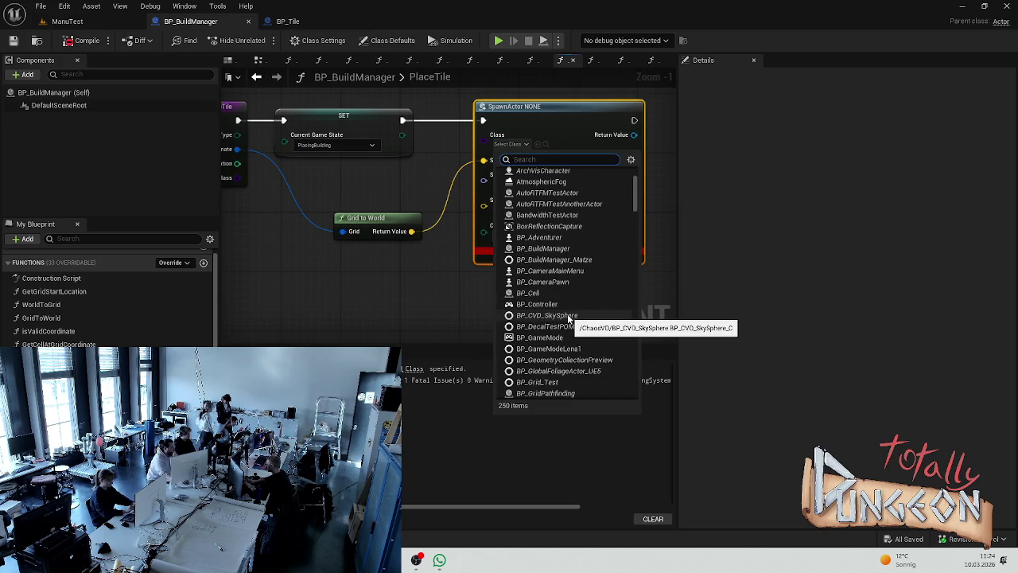
type("bp pa")
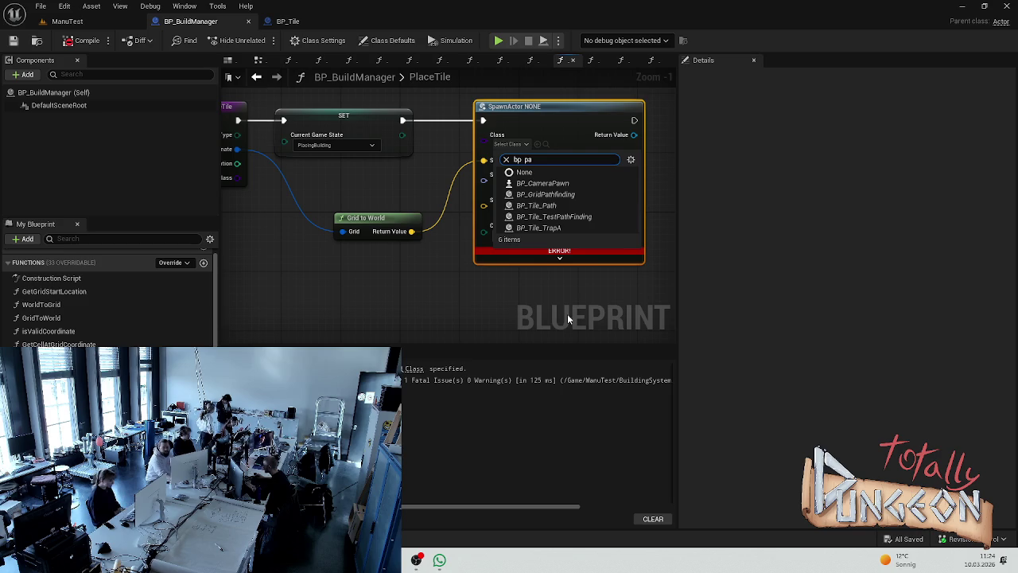
left_click(547, 206)
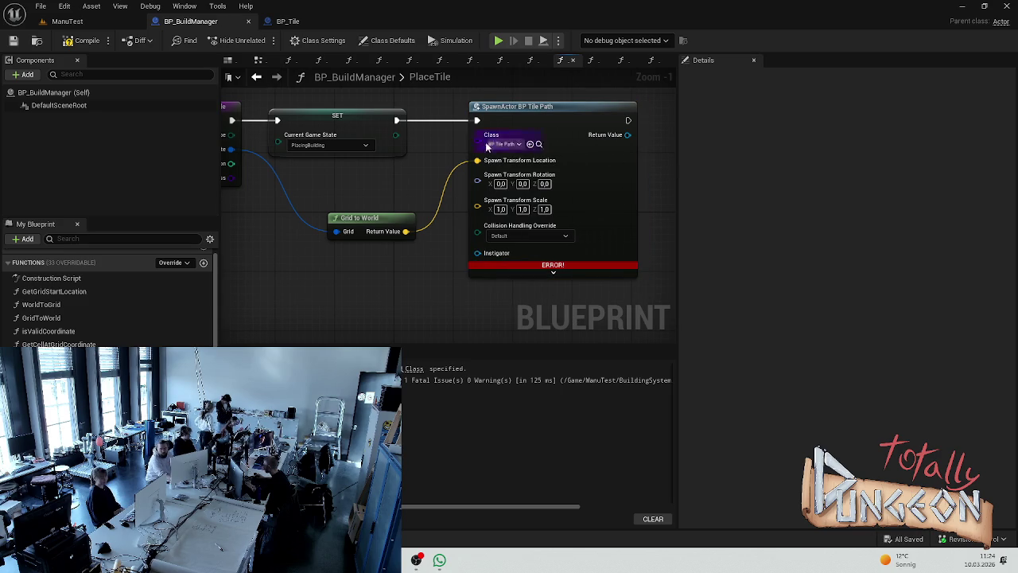
left_click(83, 42)
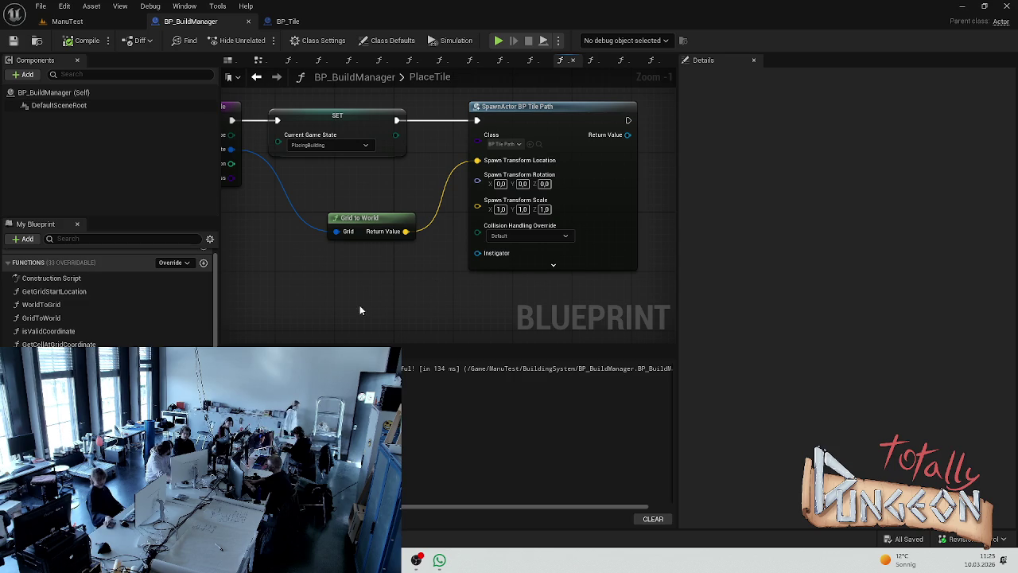
- Shift the Grid to World node slightly left and pan to show SpawnActor's lower pins
mouse_move(354, 217)
left_mouse_down()
mouse_move(323, 217)
mouse_move(332, 217)
left_mouse_up()
left_click(344, 128)
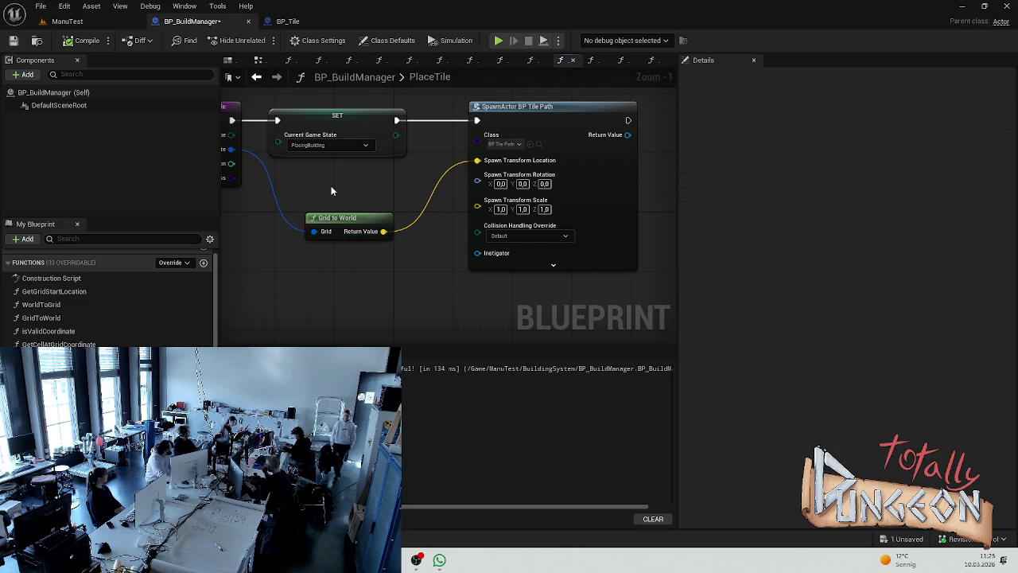
left_click(392, 214)
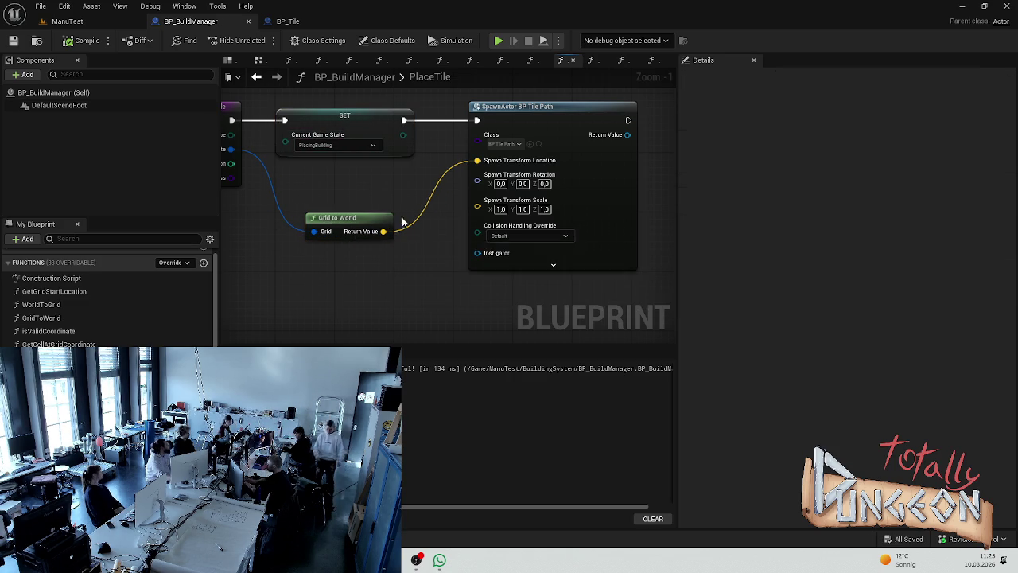
scroll(354, 228, "up", 3)
scroll(411, 184, "down", 5)
scroll(440, 228, "up", 4)
left_click_drag(440, 227, 483, 164)
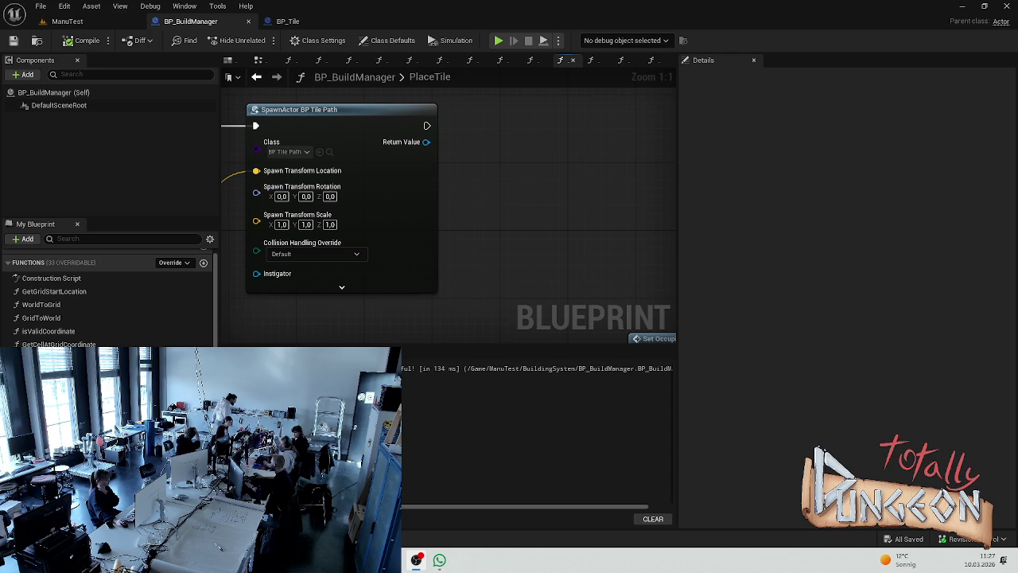
scroll(592, 175, "down", 6)
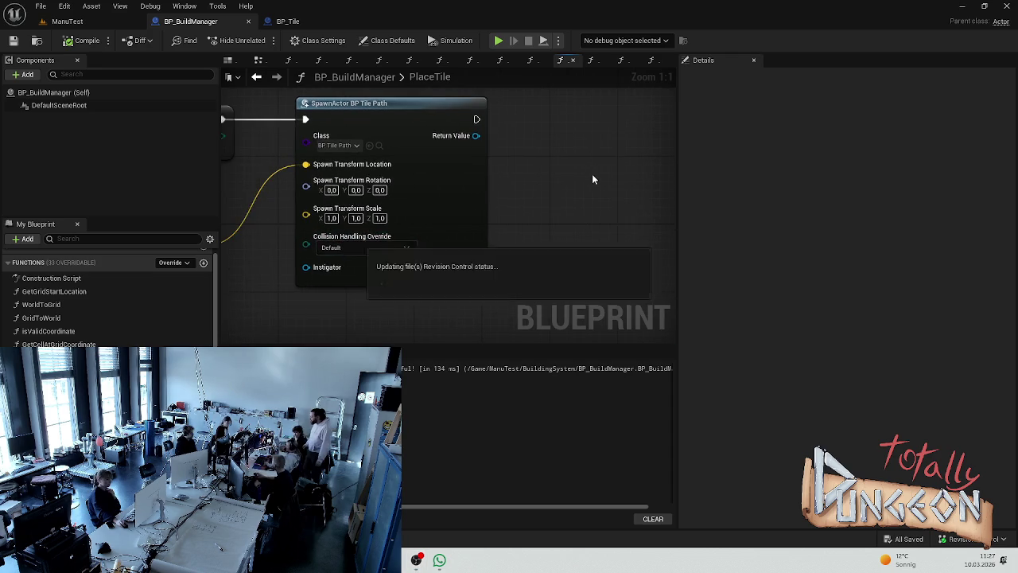
scroll(486, 211, "up", 4)
scroll(63, 318, "up", 1)
left_click(32, 256)
double_click(39, 270)
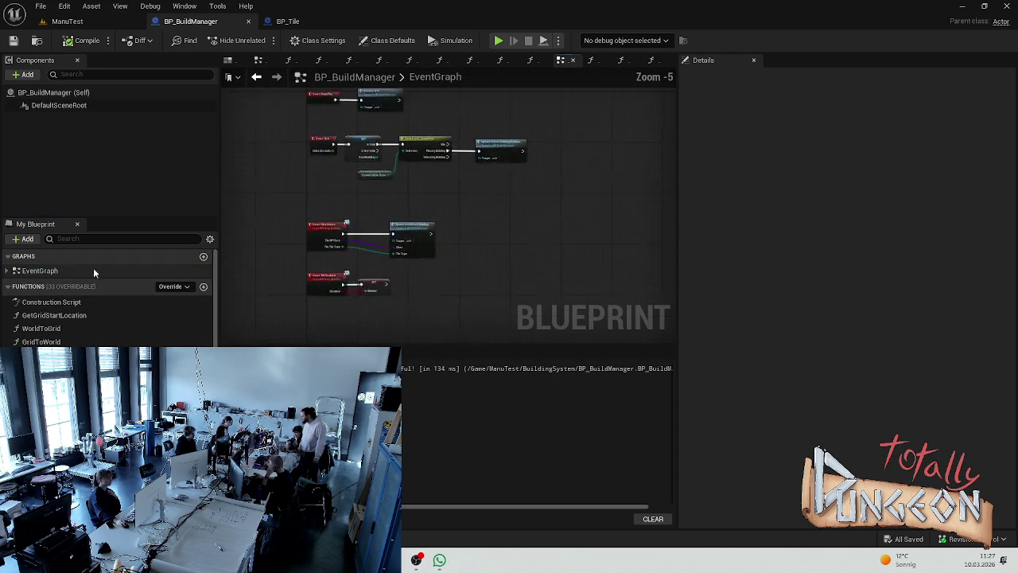
scroll(499, 237, "up", 4)
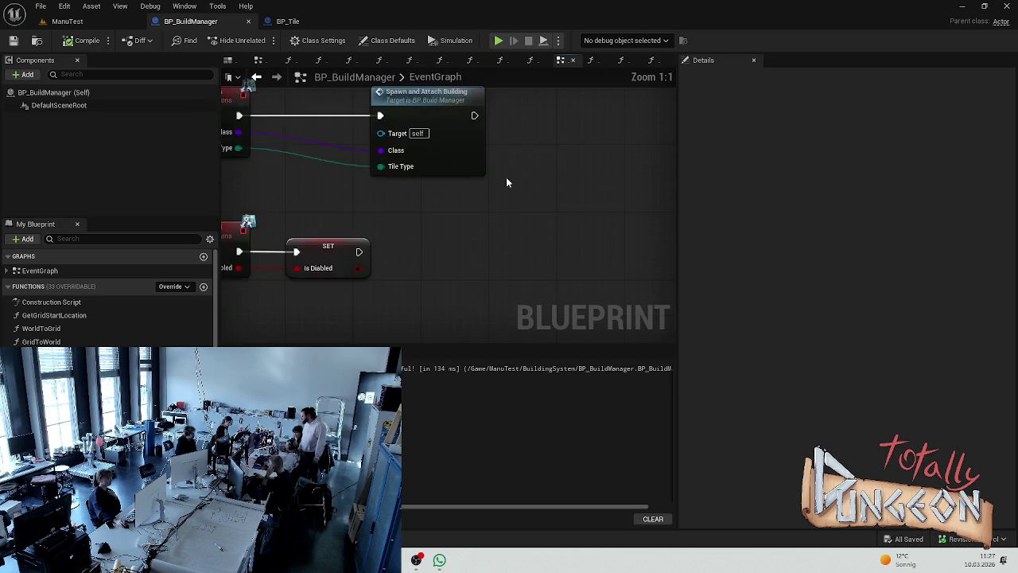
right_click(264, 262)
right_click(275, 241)
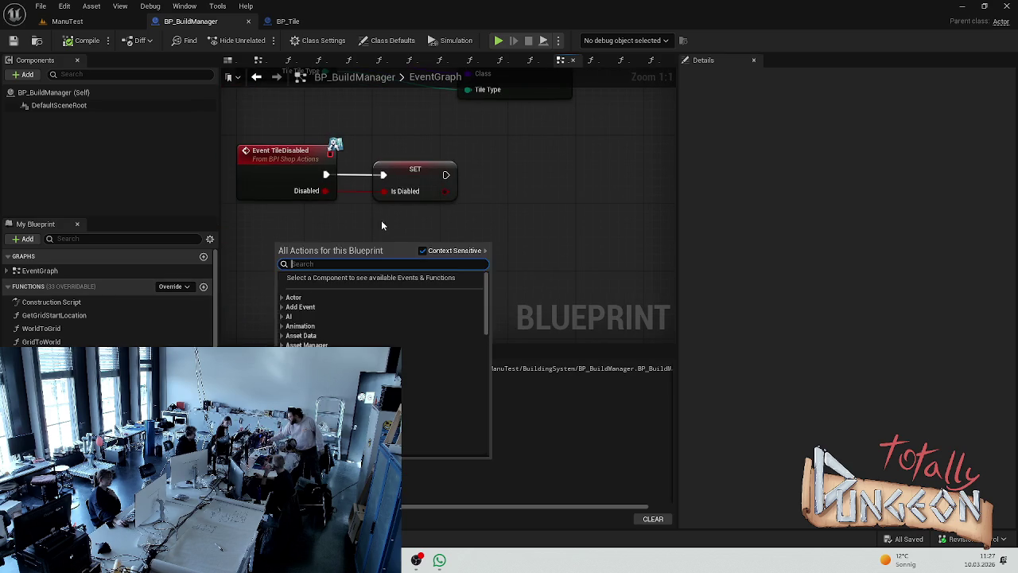
scroll(452, 249, "down", 4)
scroll(298, 164, "up", 4)
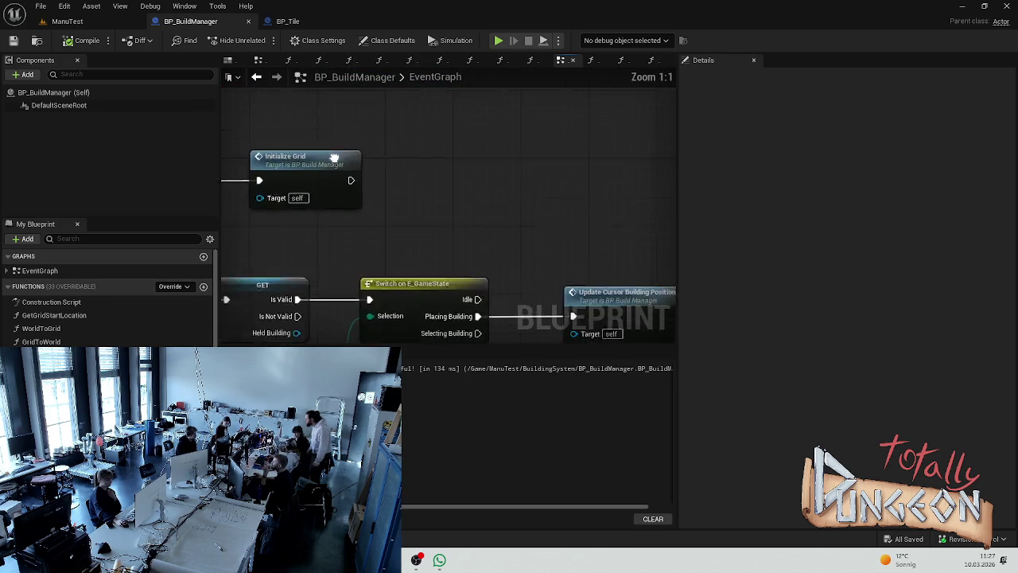
left_click_drag(348, 232, 407, 229)
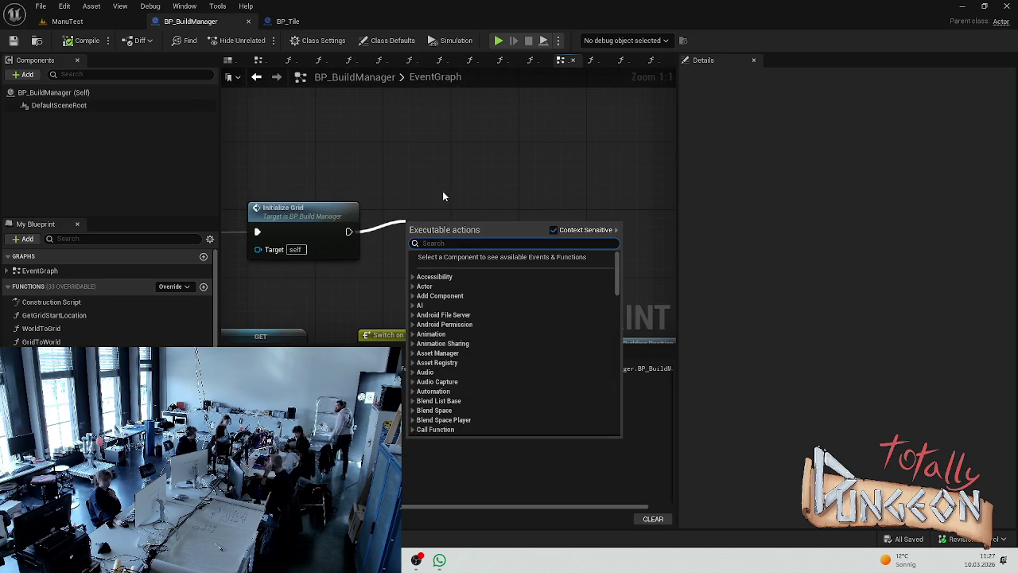
key("Escape")
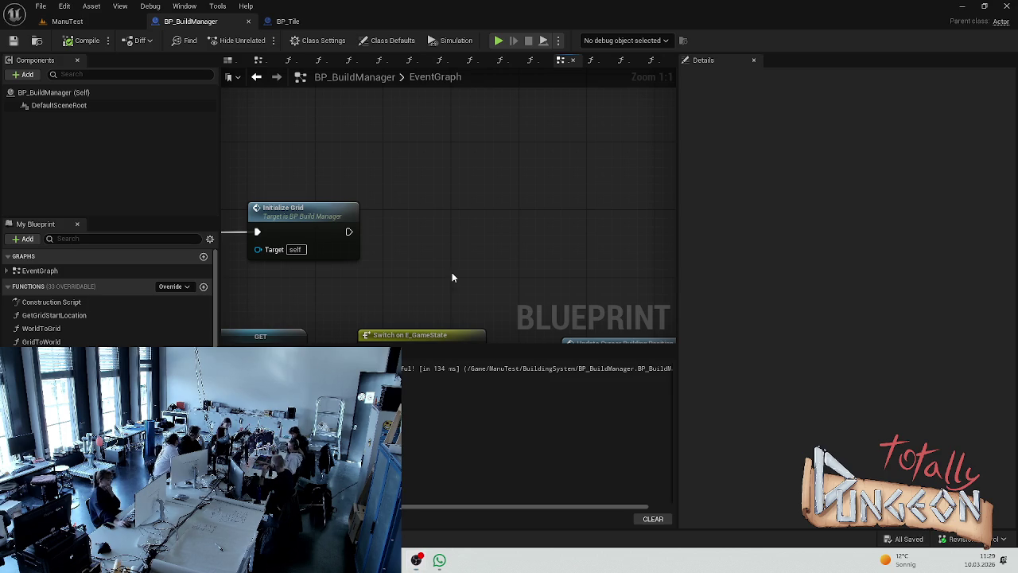
- Add a Place Tile call after Initialize Grid and split its Coordinate pin into X and Y
scroll(414, 280, "down", 2)
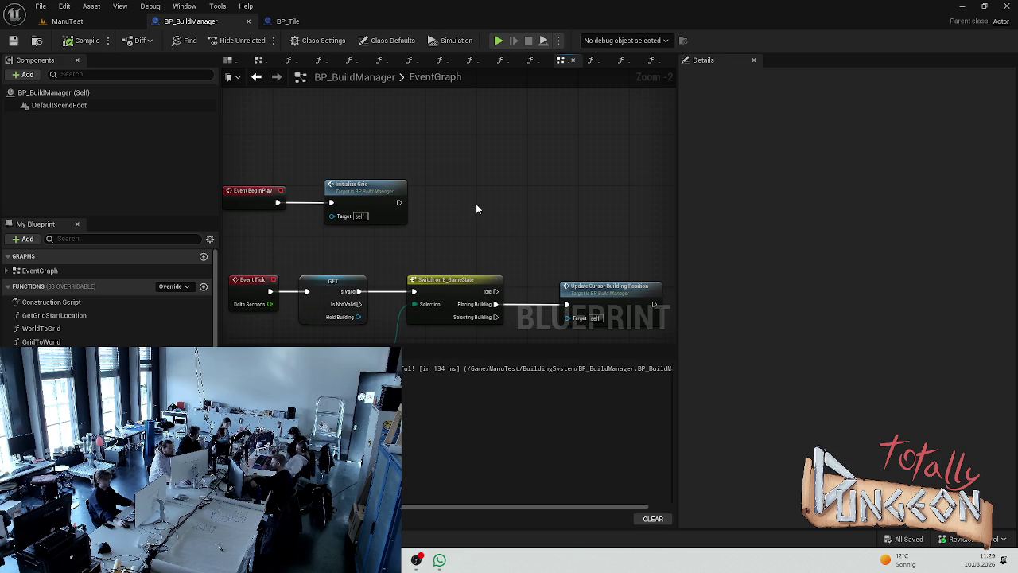
scroll(477, 203, "up", 3)
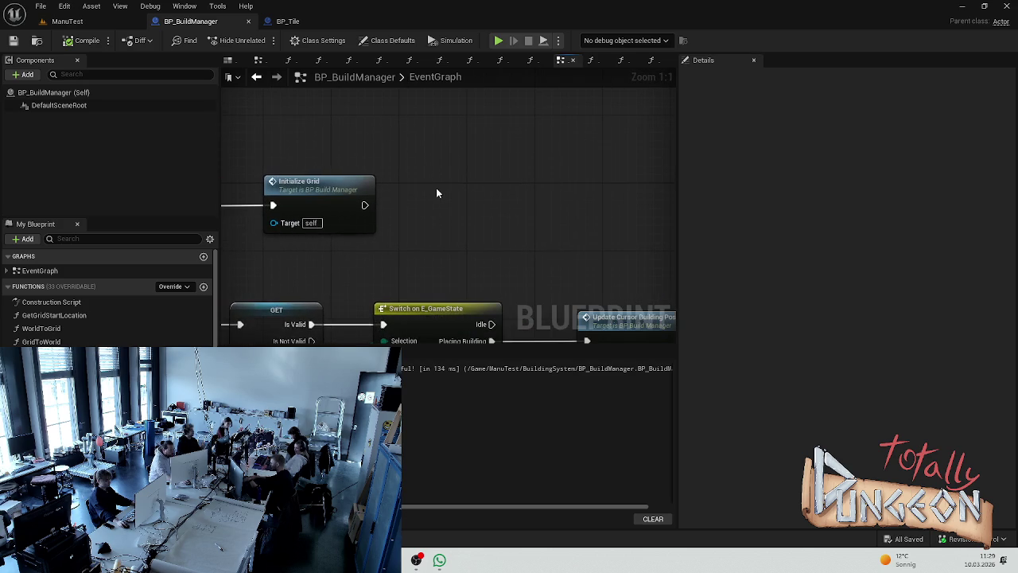
scroll(103, 303, "down", 3)
left_click_drag(40, 353, 430, 183)
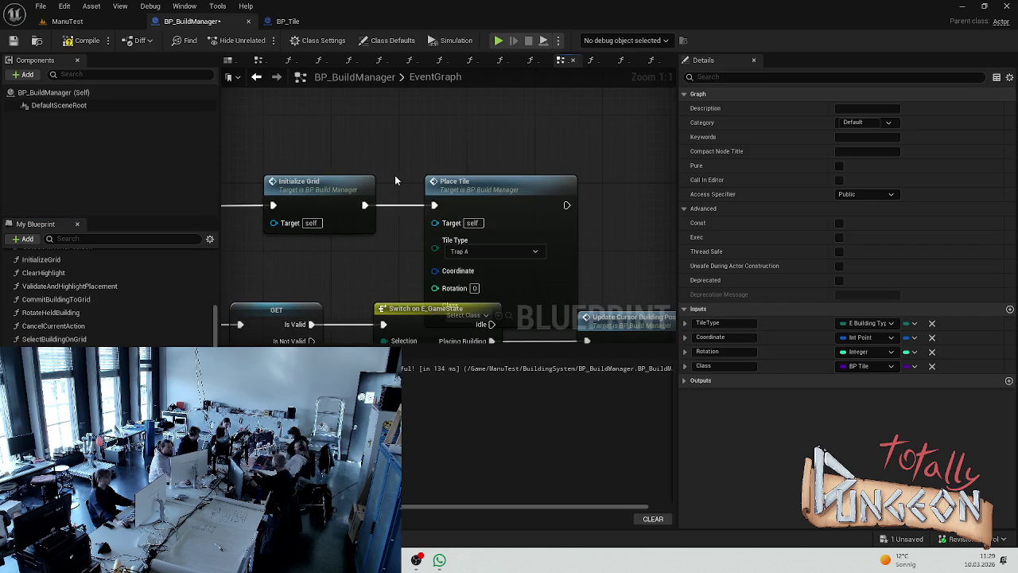
scroll(398, 184, "down", 2)
left_click_drag(306, 136, 439, 207)
scroll(439, 157, "up", 2)
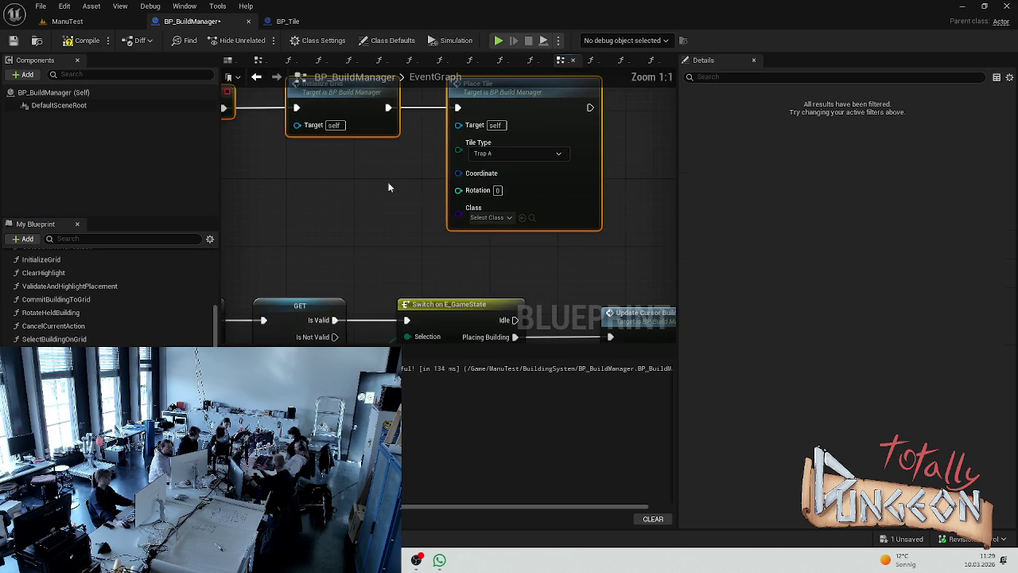
right_click(477, 174)
left_click(512, 224)
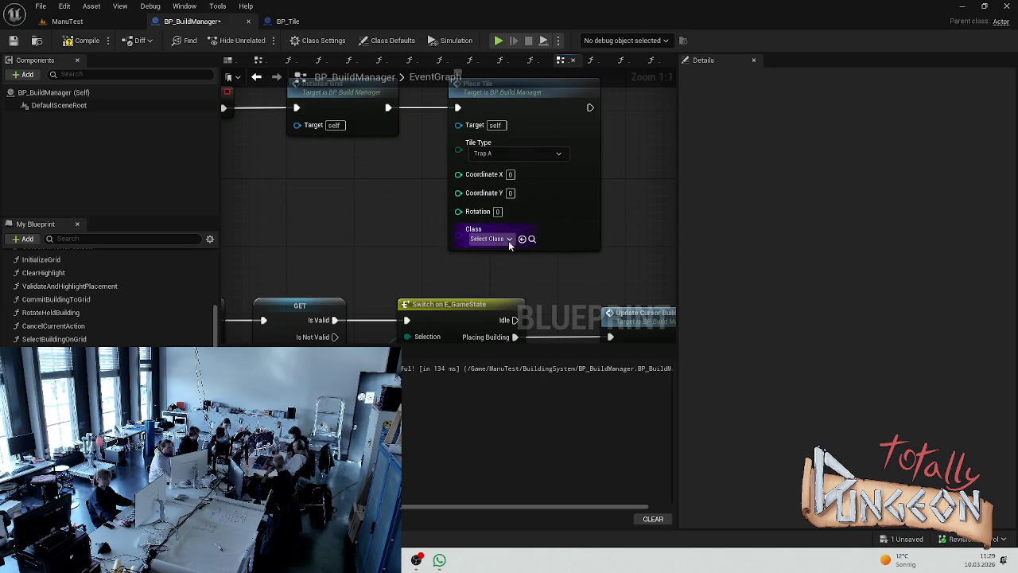
- Set Place Tile's Class to BP Tile and Tile Type to Path, then recompile
left_click(509, 239)
left_click(527, 290)
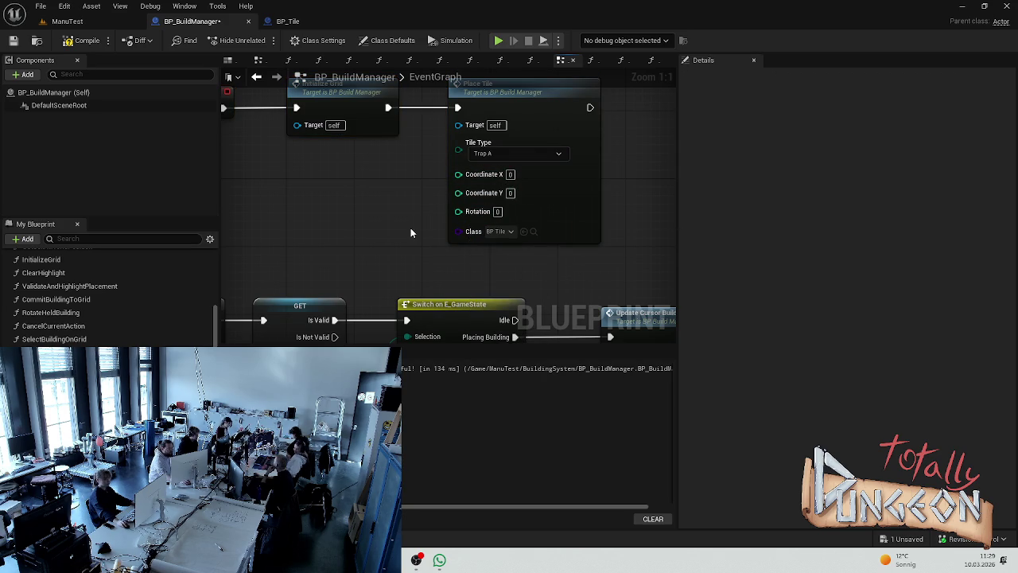
left_click(506, 155)
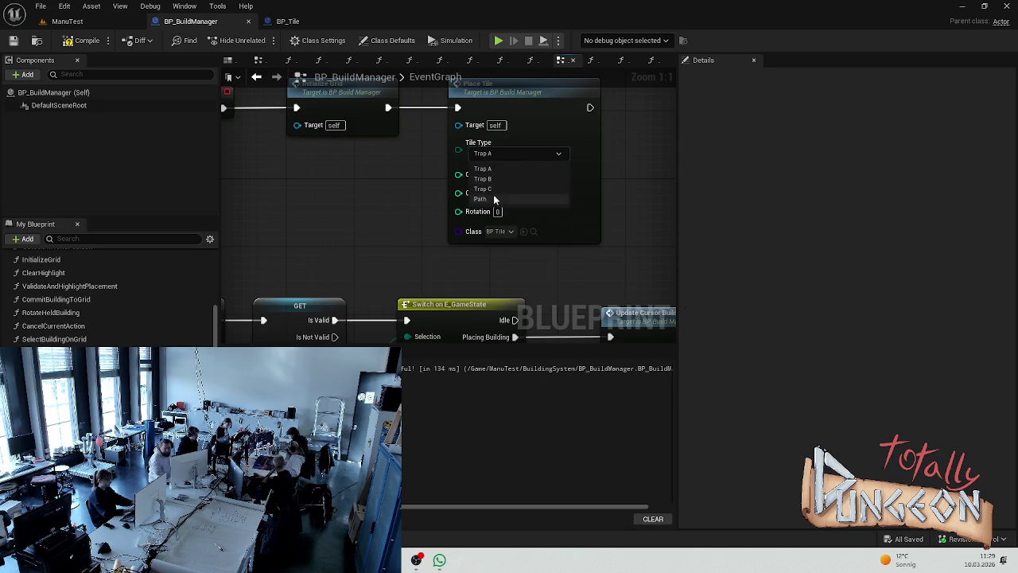
left_click(495, 199)
left_click(512, 175)
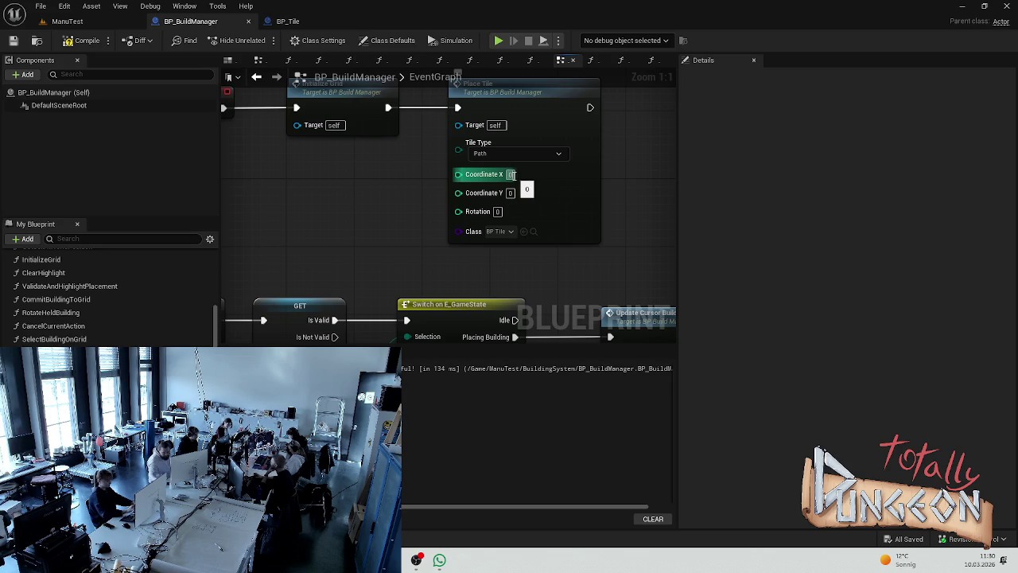
left_click(86, 40)
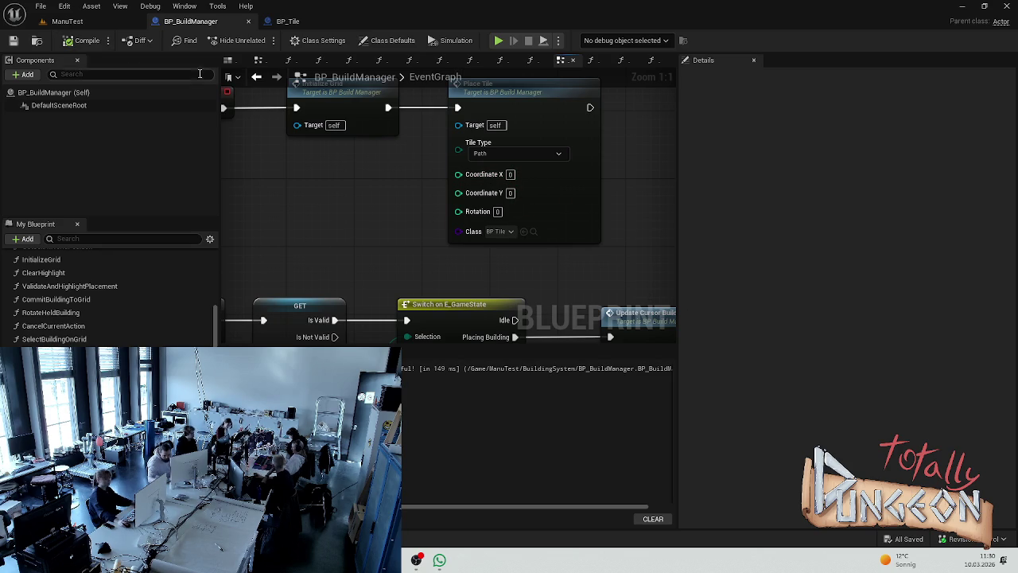
left_click(67, 21)
- Play the level, place a tile on the grid, then stop the session
left_click(270, 44)
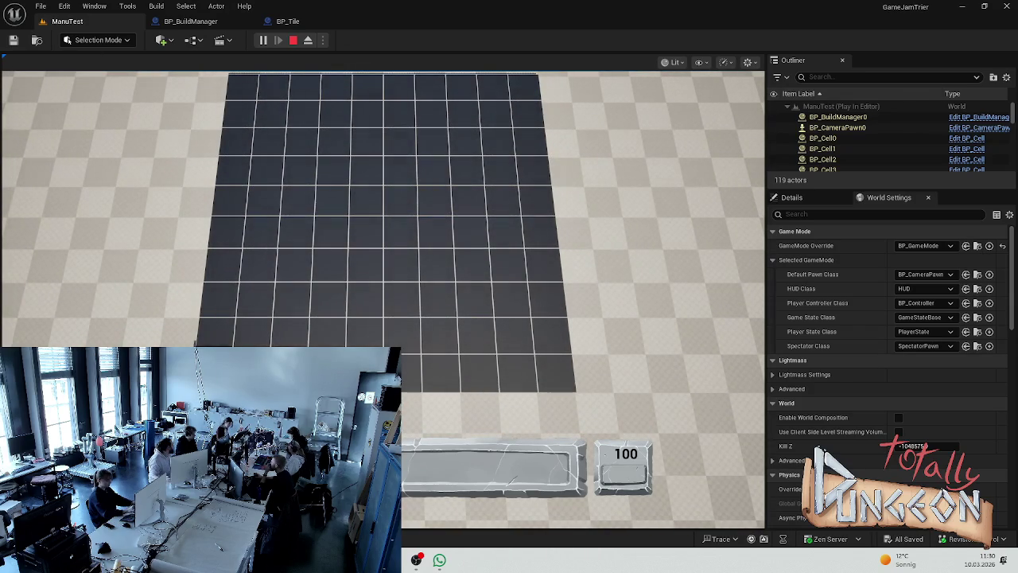
left_click(248, 212)
key("Escape")
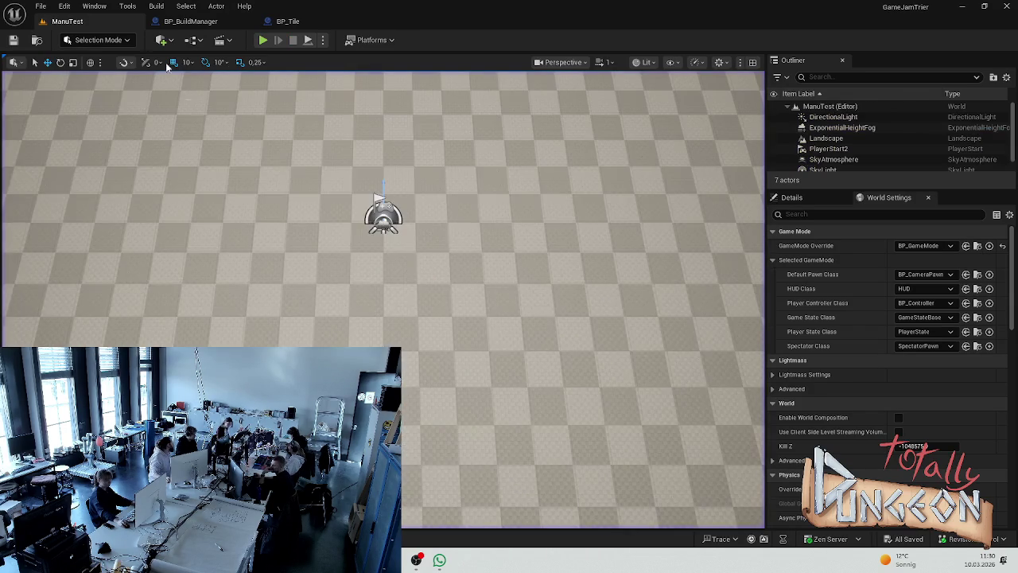
- Open BP_BuildManager's PlaceTile function graph
left_click(203, 21)
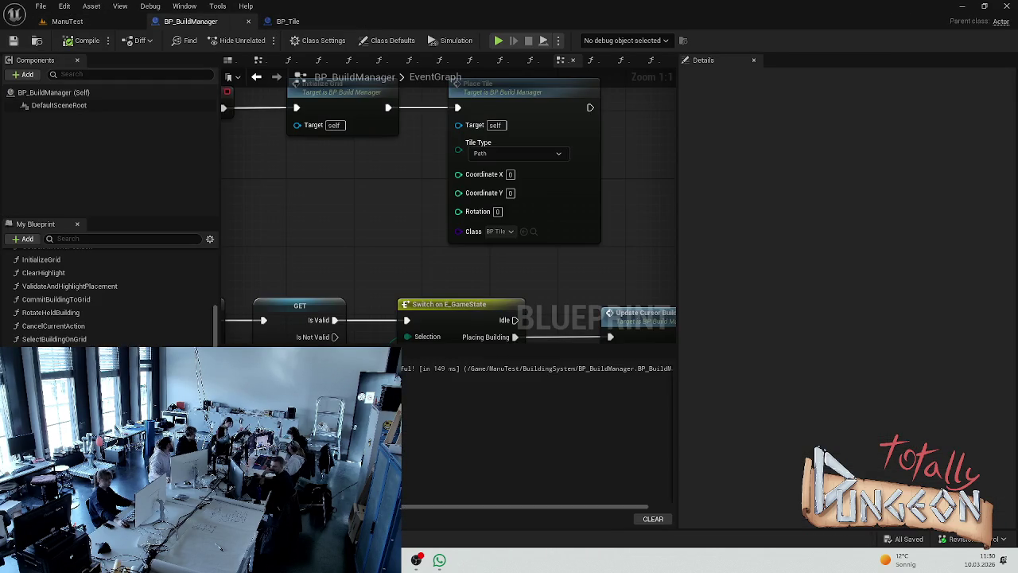
double_click(465, 206)
scroll(476, 233, "up", 1)
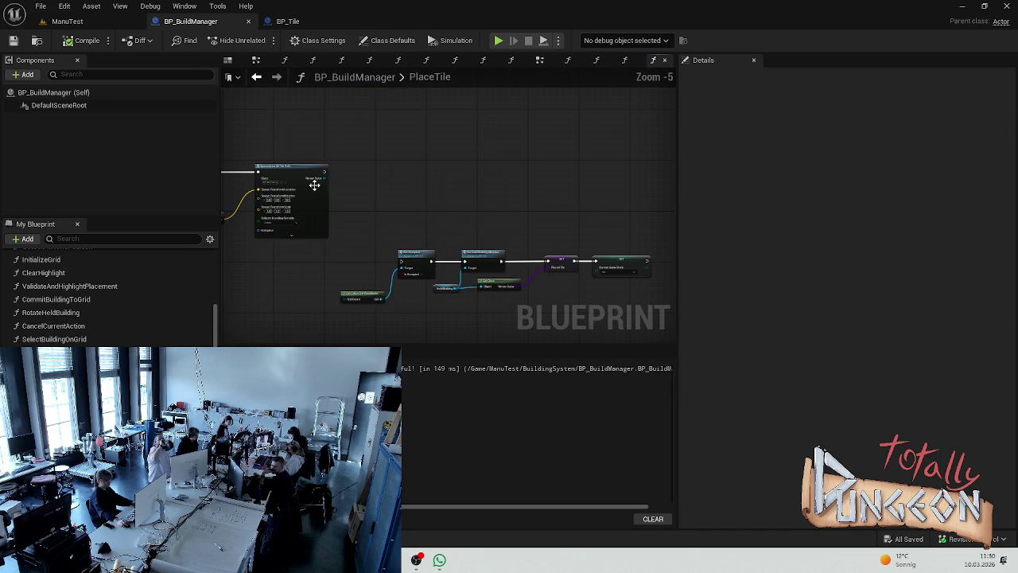
- Wire SpawnActor's Return Value onward, then flip between the ManuTest, BP_Tile and BP_BuildManager tabs
left_click_drag(325, 173, 401, 264)
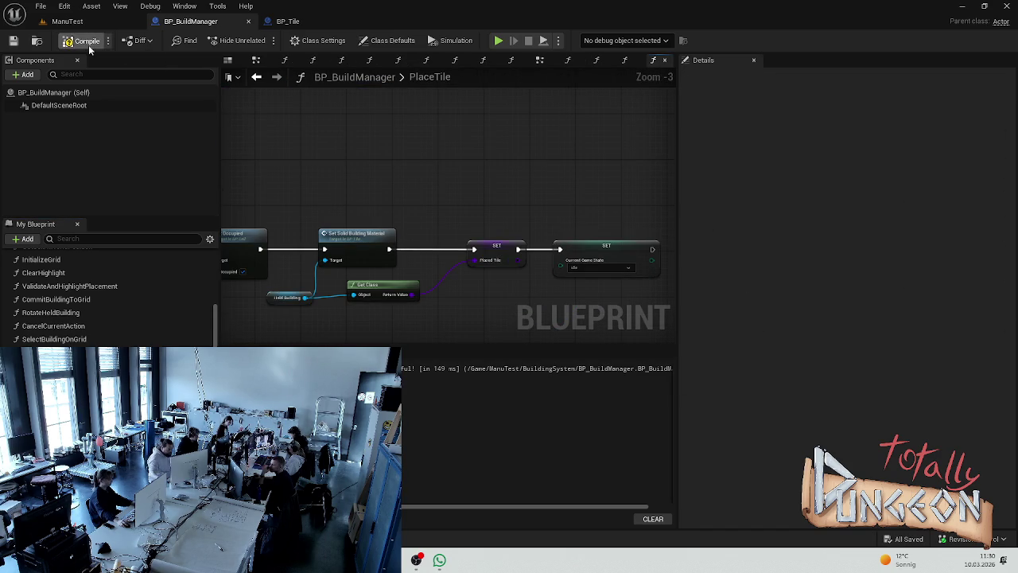
left_click(66, 20)
left_click(274, 22)
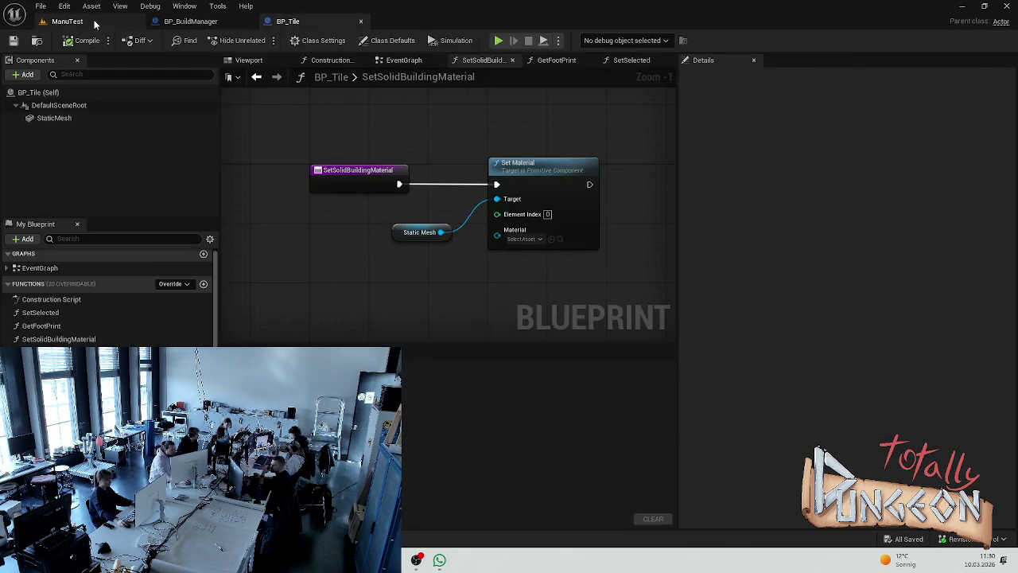
left_click(65, 20)
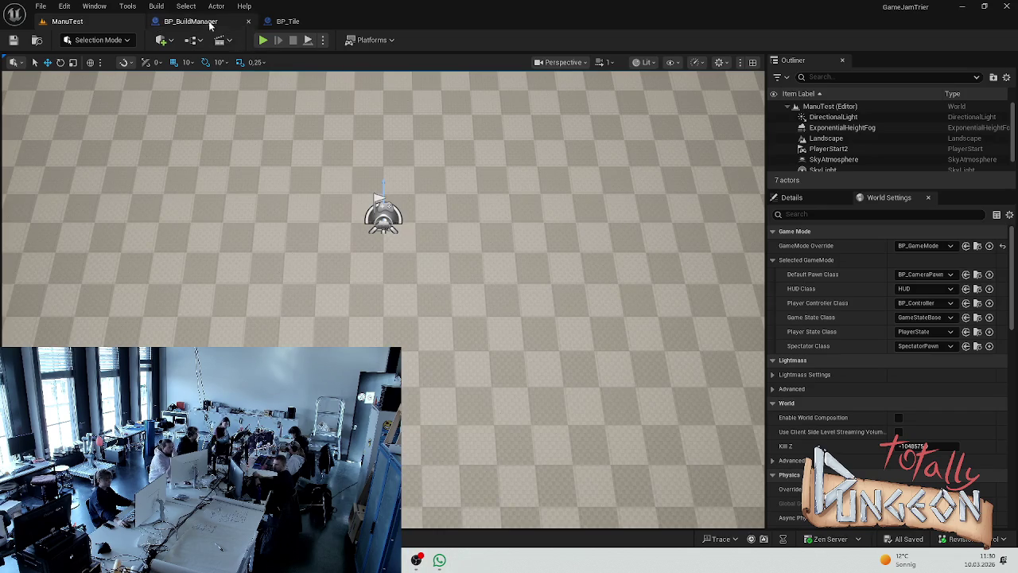
left_click(203, 22)
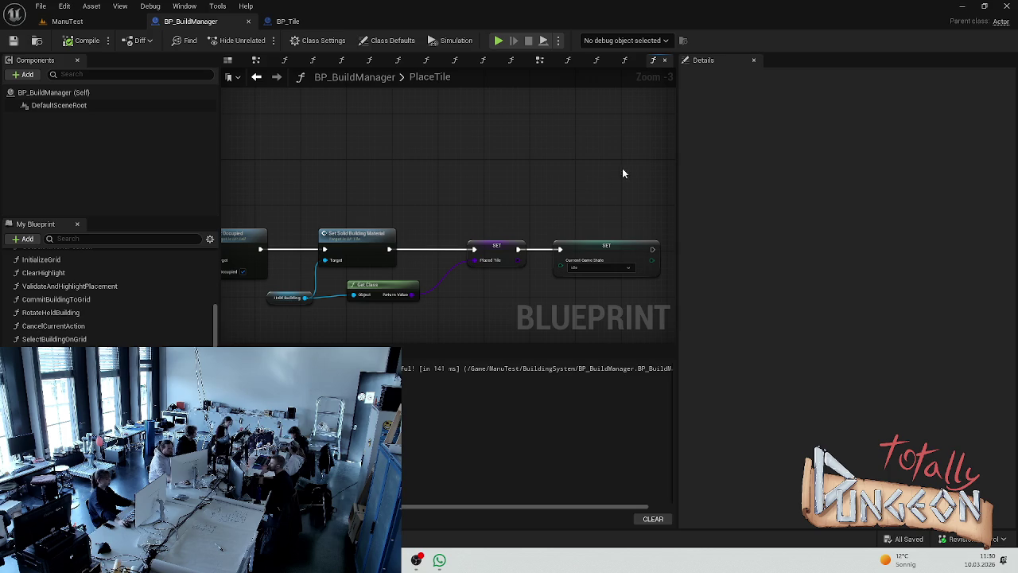
left_click(67, 20)
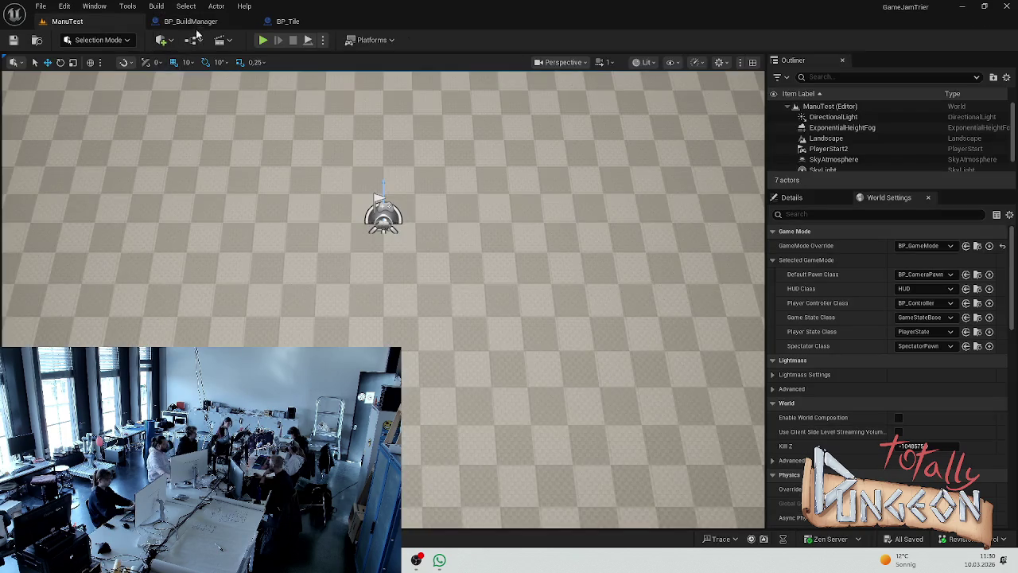
left_click(191, 21)
left_click(288, 21)
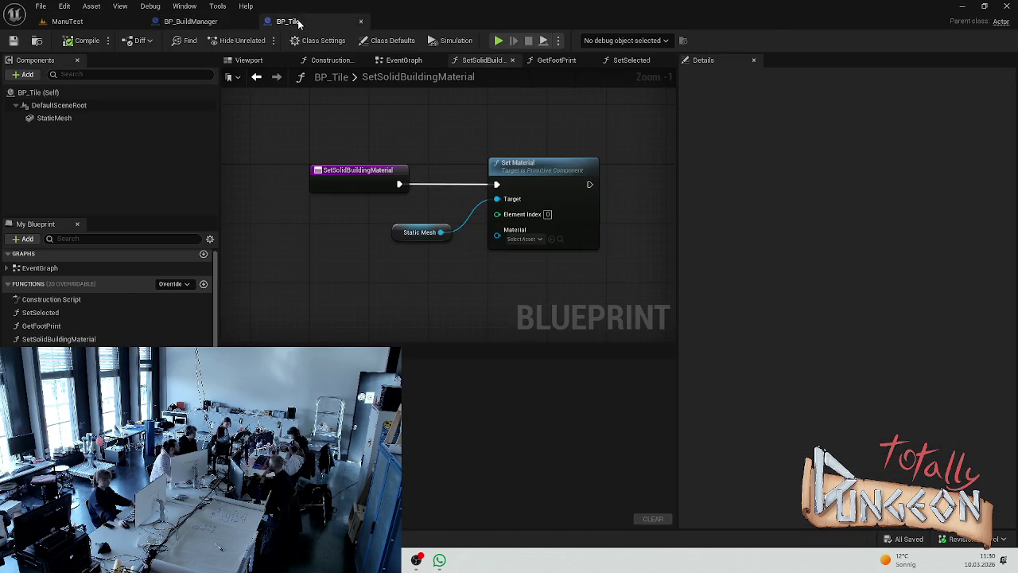
left_click(190, 21)
left_click(66, 21)
- Play ManuTest, lay path tiles along the grid's left column and lower rows, then stop
key("alt+p")
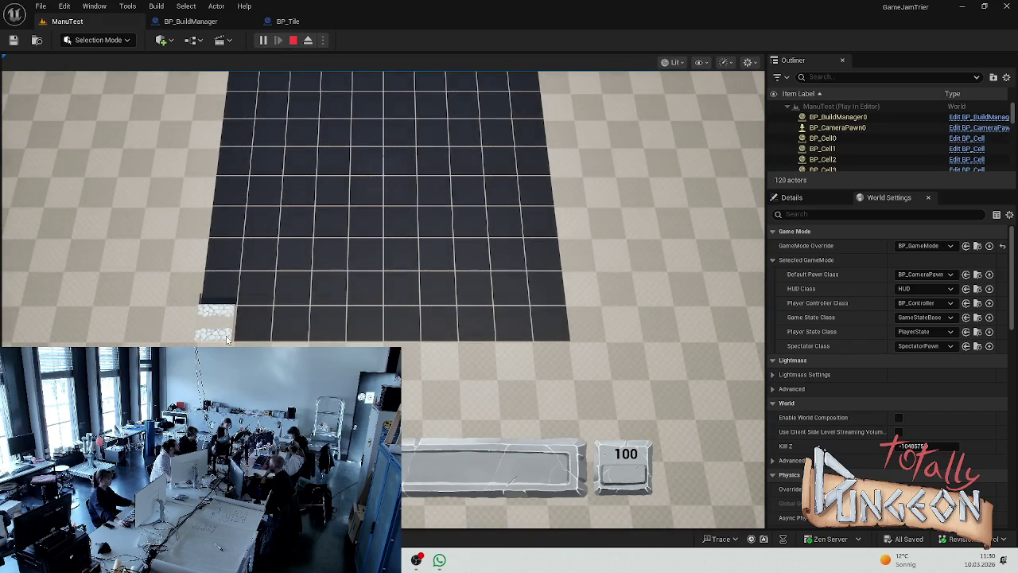
left_click(228, 300)
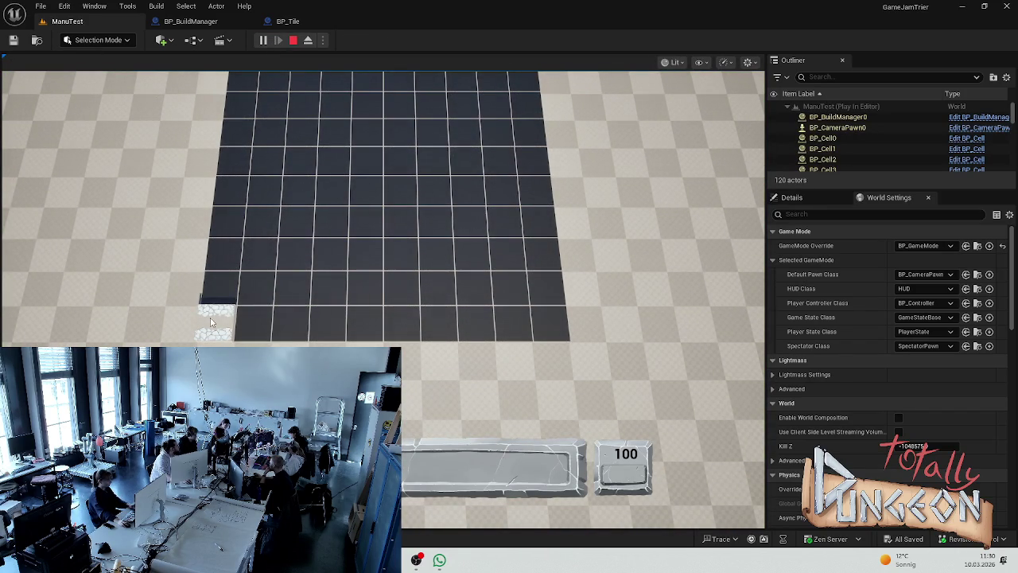
left_click(238, 326)
mouse_move(246, 329)
left_mouse_down()
mouse_move(274, 306)
mouse_move(429, 286)
left_mouse_up()
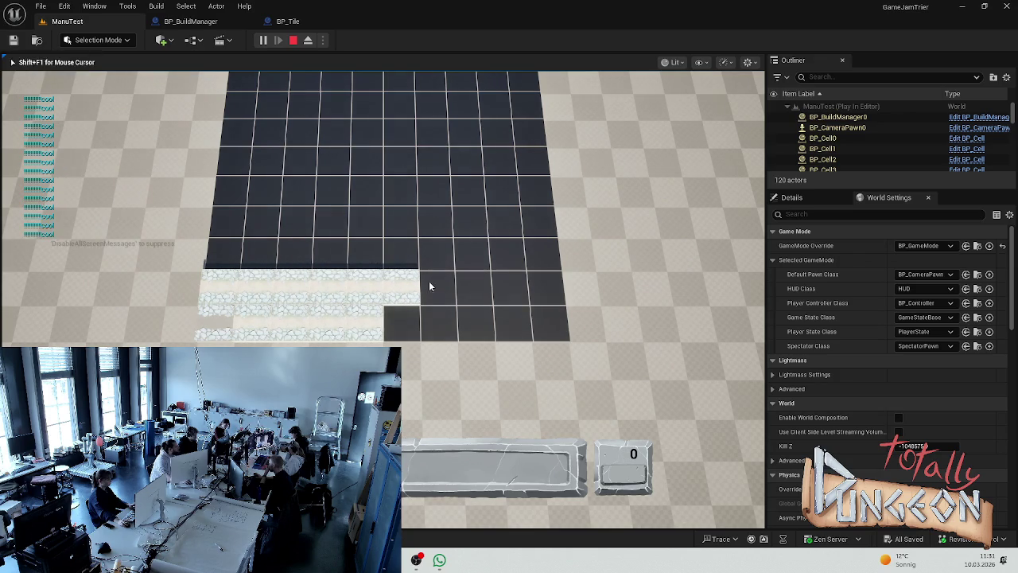
key("Escape")
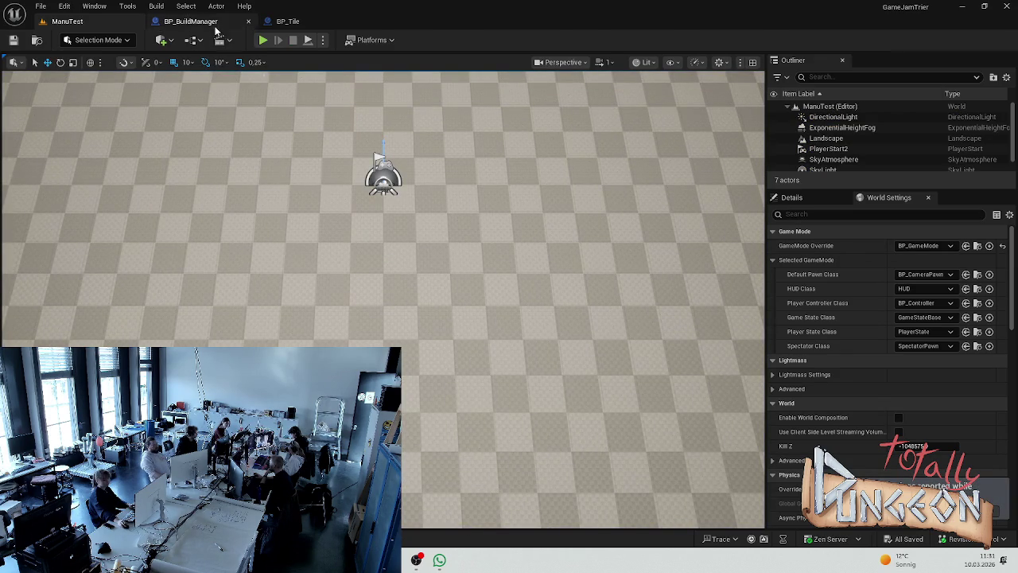
- Straighten the lower group of PlaceTile nodes into one line with Q
left_click(217, 23)
left_click(288, 22)
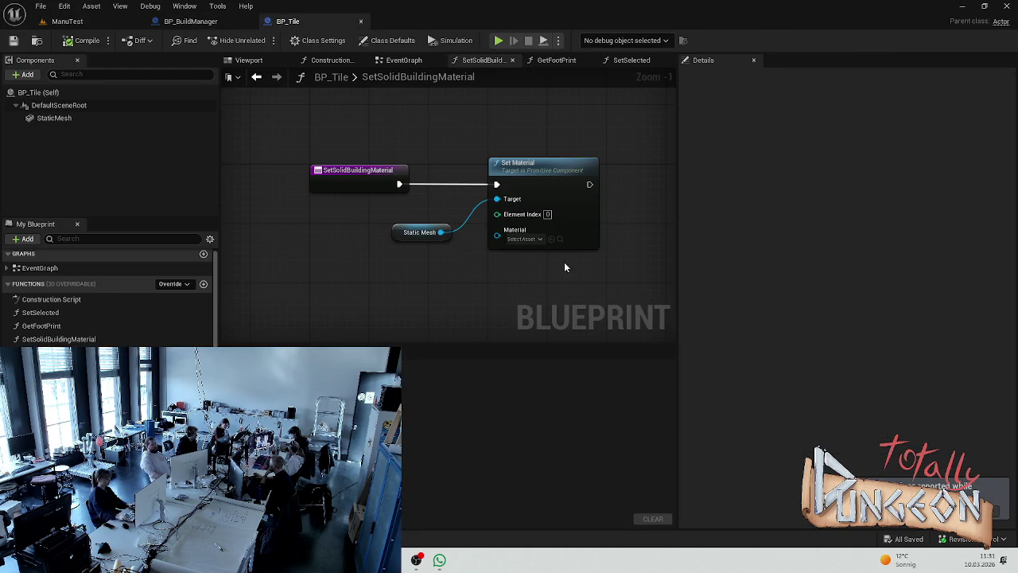
left_click(72, 21)
left_click(191, 22)
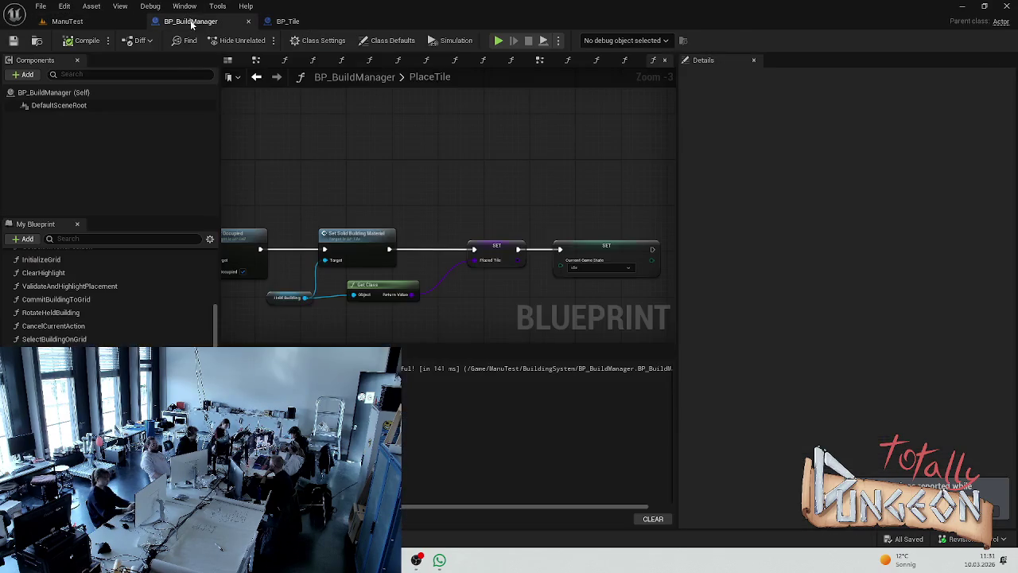
scroll(320, 261, "down", 3)
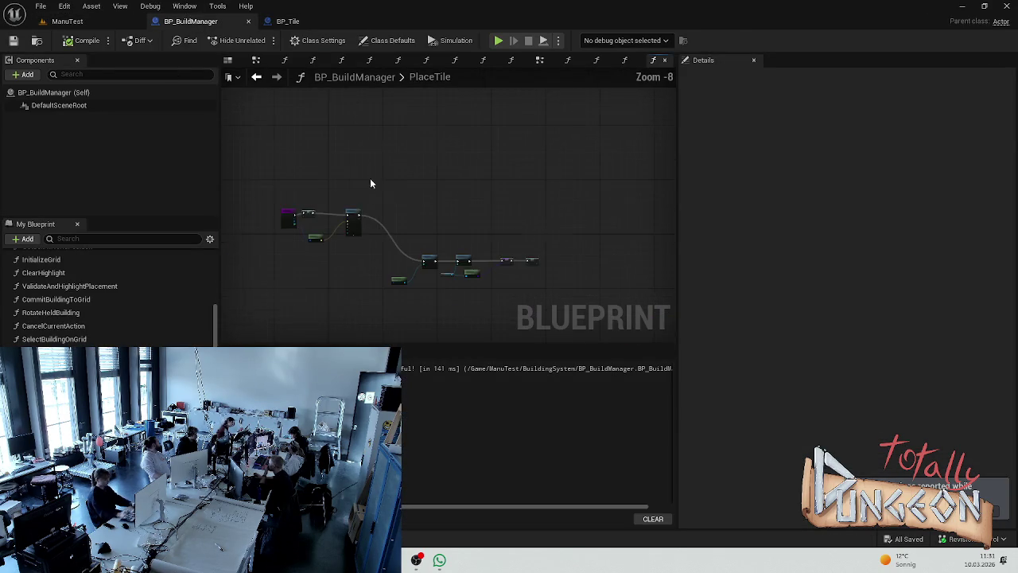
scroll(380, 197, "down", 2)
left_click(416, 226)
key("q")
- Shift the right-hand node chain and SET/cast nodes rightward, then save BP_BuildManager
scroll(429, 224, "up", 3)
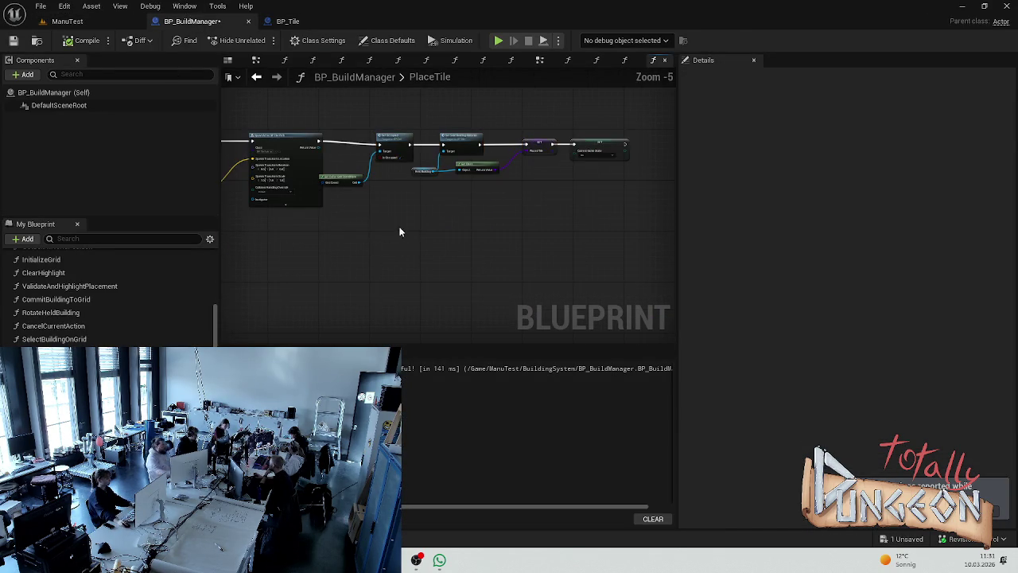
left_click_drag(613, 143, 348, 246)
mouse_move(395, 177)
left_mouse_down()
mouse_move(451, 174)
mouse_move(345, 153)
left_mouse_up()
left_click(446, 227)
left_click_drag(595, 136, 320, 228)
left_click_drag(365, 168, 453, 180)
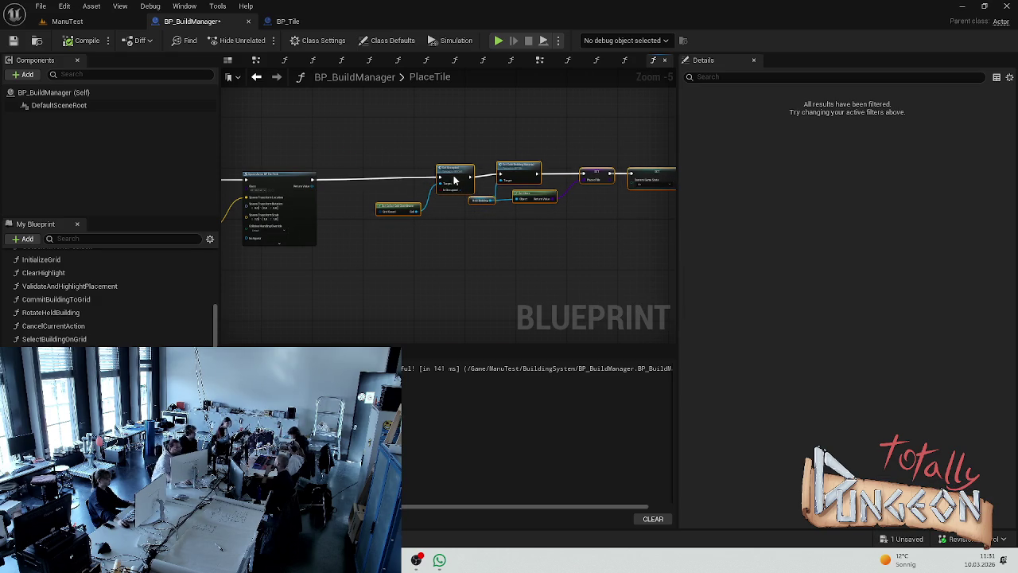
left_click_drag(567, 166, 407, 248)
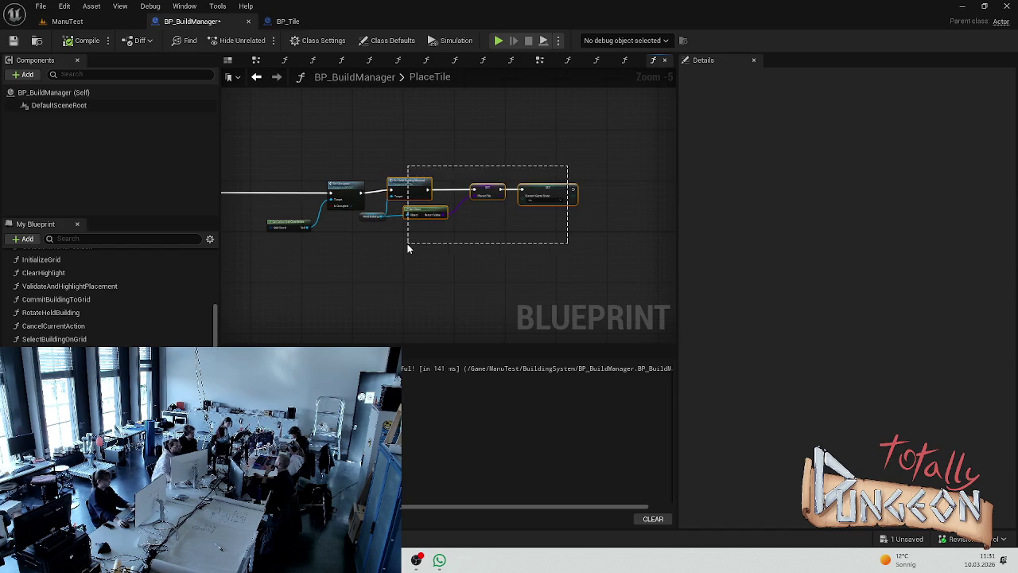
left_click_drag(419, 182, 427, 185)
left_click(426, 171)
key("ctrl+s")
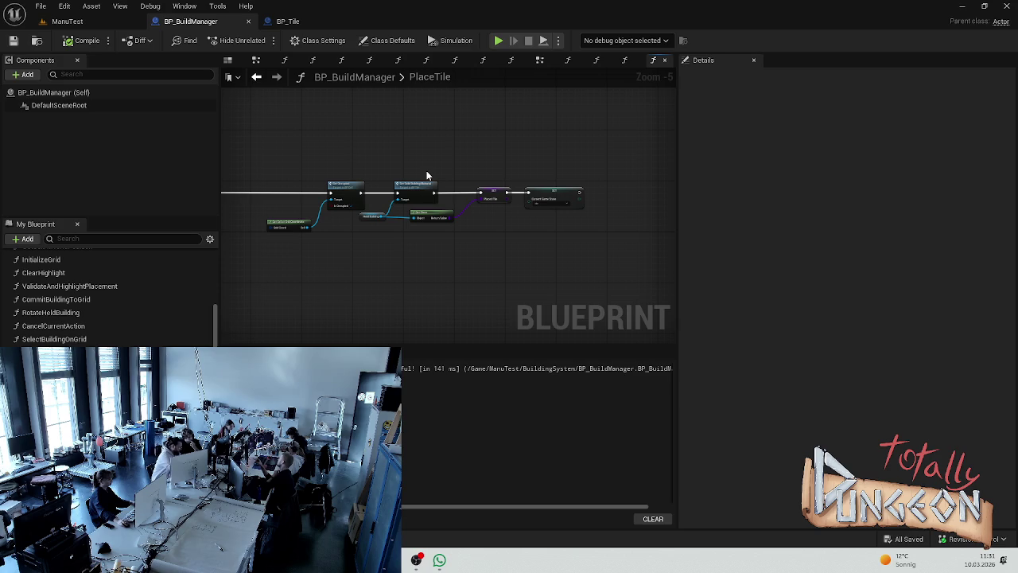
- Zoom and pan the PlaceTile graph to inspect the nodes left of Get Cell
scroll(429, 198, "up", 4)
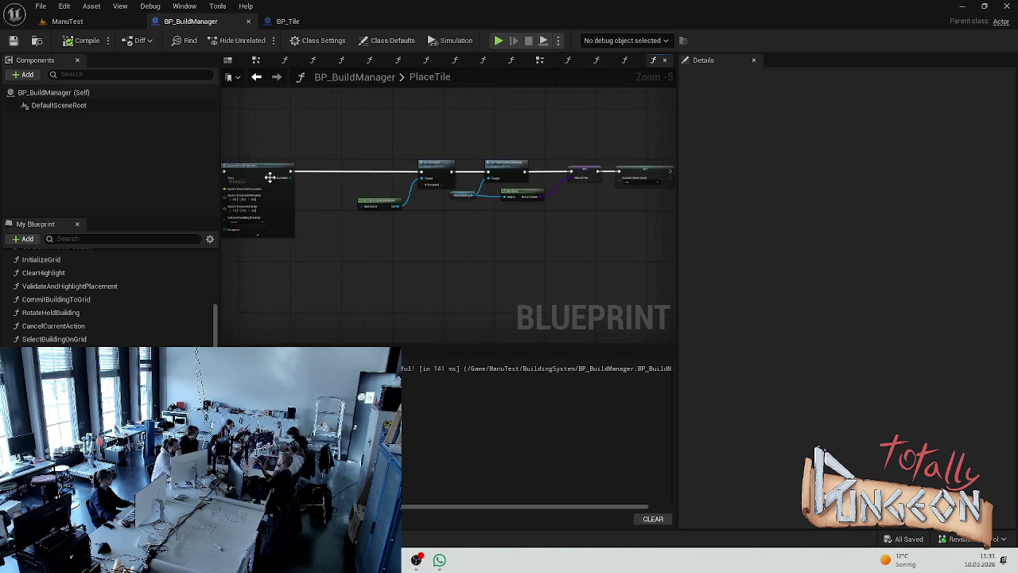
scroll(449, 176, "down", 4)
scroll(308, 198, "up", 5)
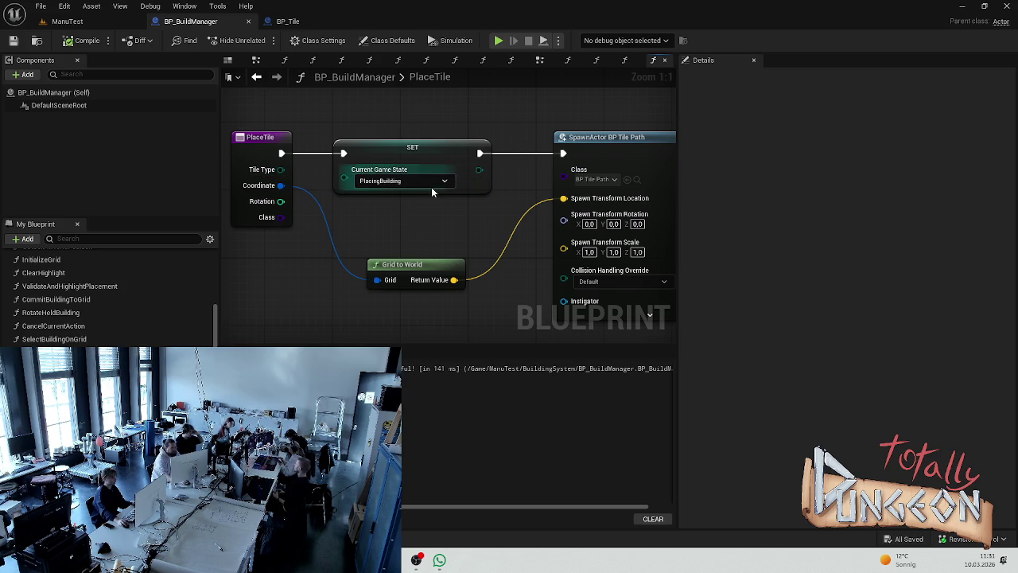
scroll(433, 175, "down", 7)
scroll(433, 171, "up", 3)
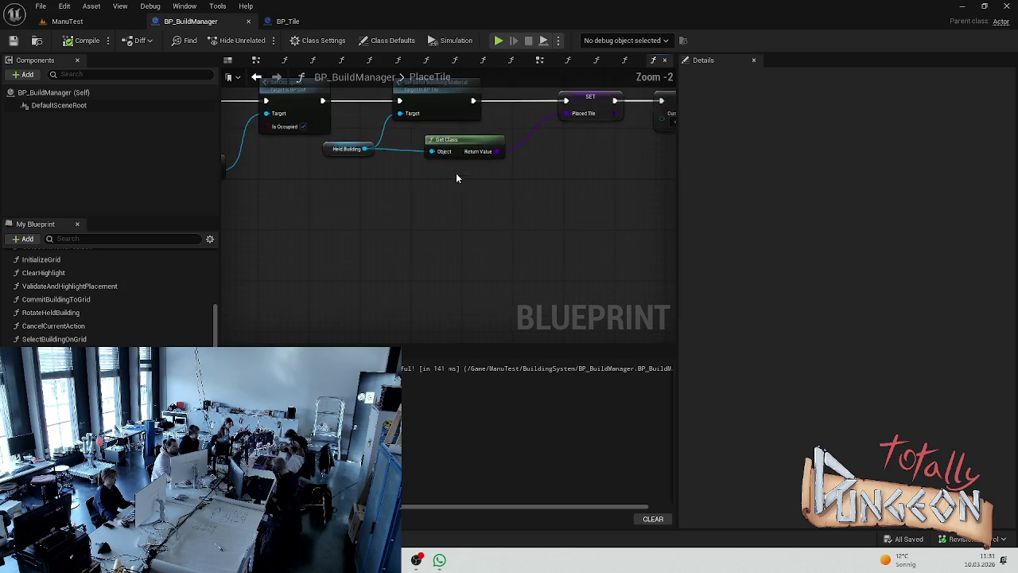
scroll(248, 285, "up", 4)
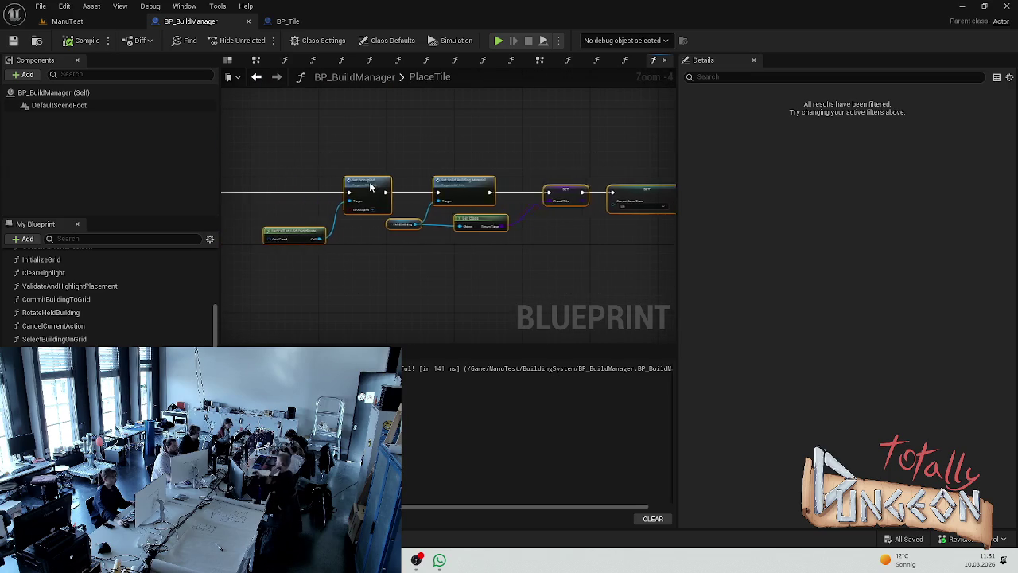
left_click_drag(360, 206, 452, 192)
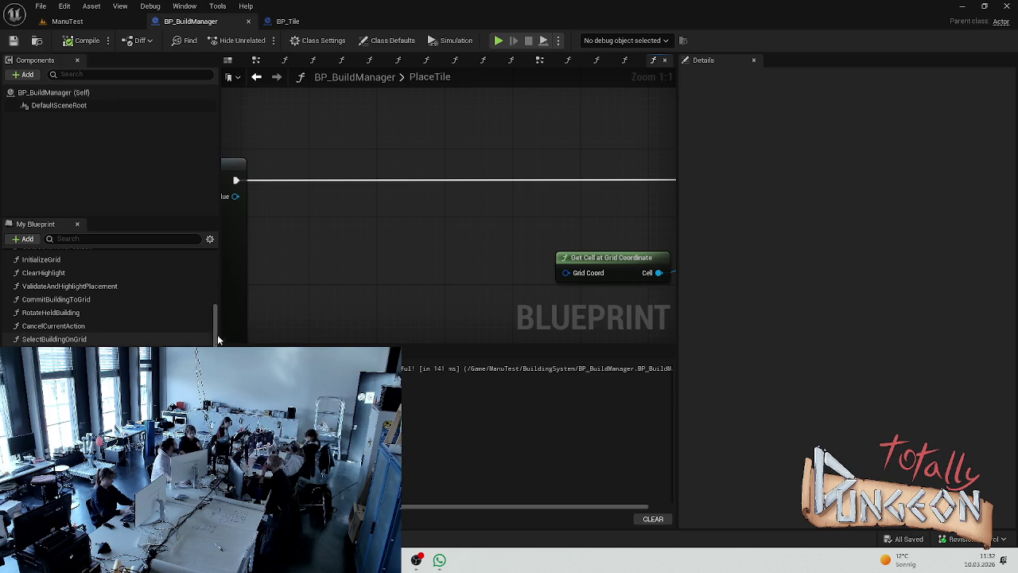
key("alt+p")
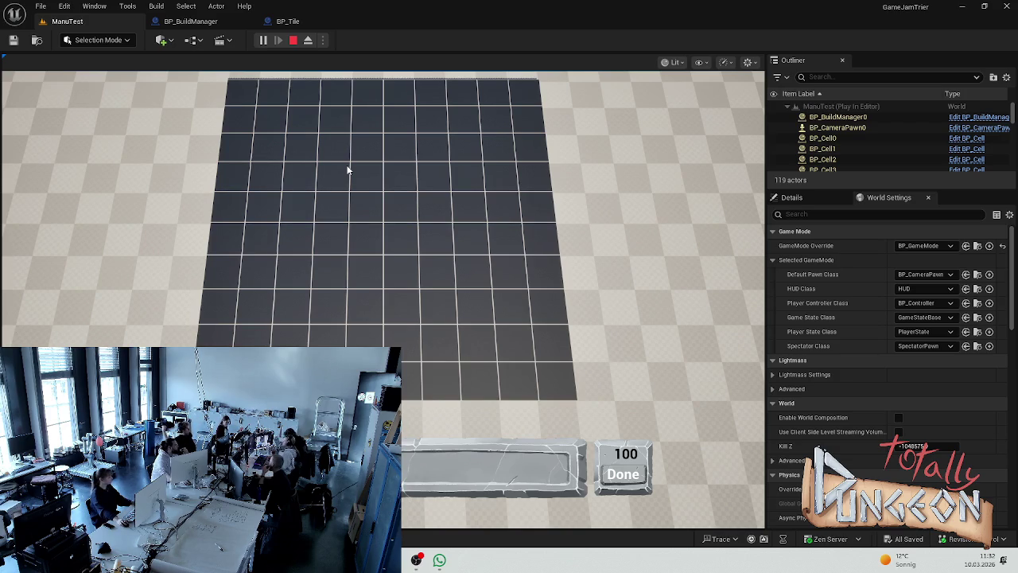
- Pan the game camera over the ManuTest grid with A, D and W, then end the session
key("a")
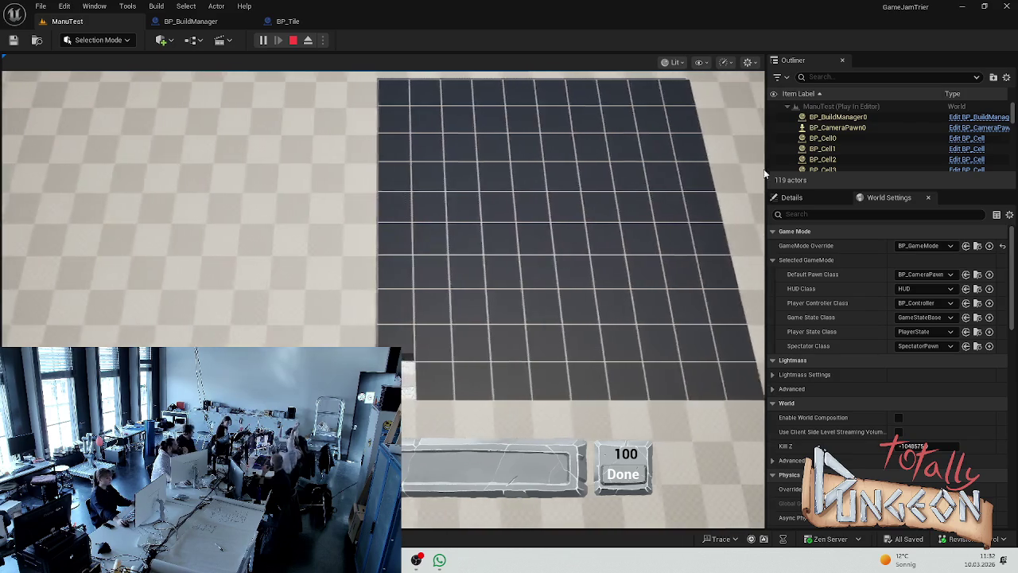
key("d")
key("w")
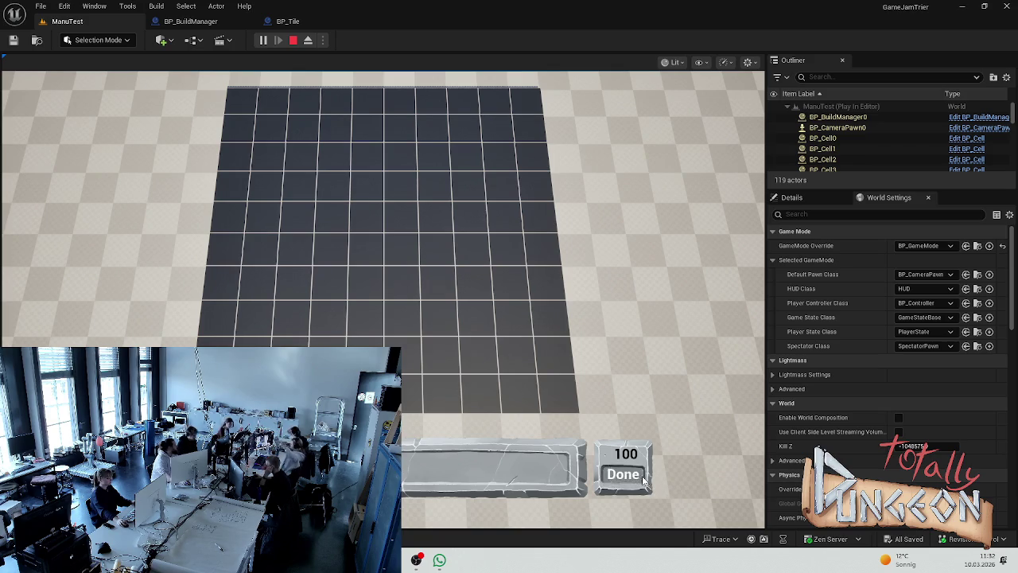
key("Escape")
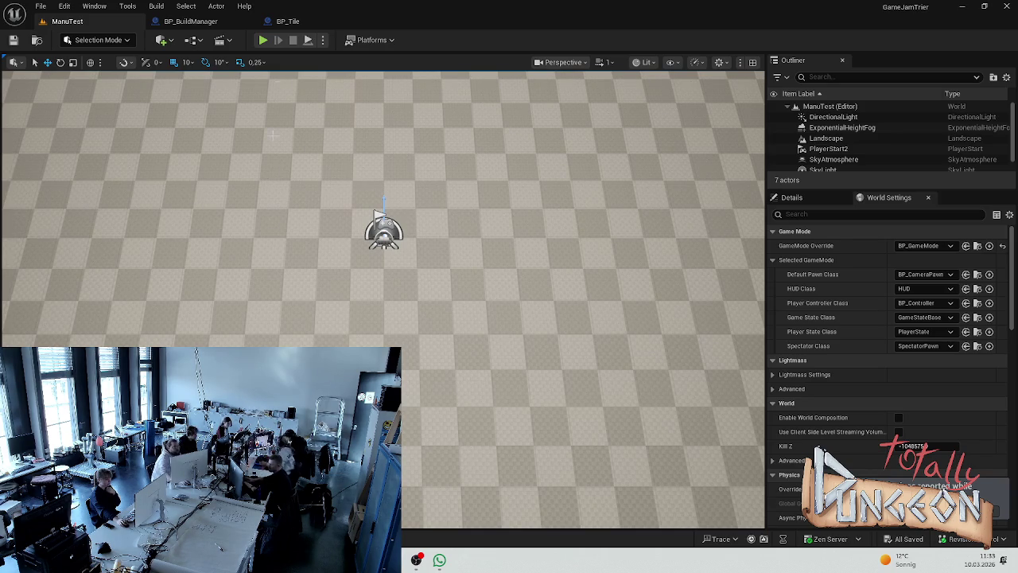
left_click(208, 21)
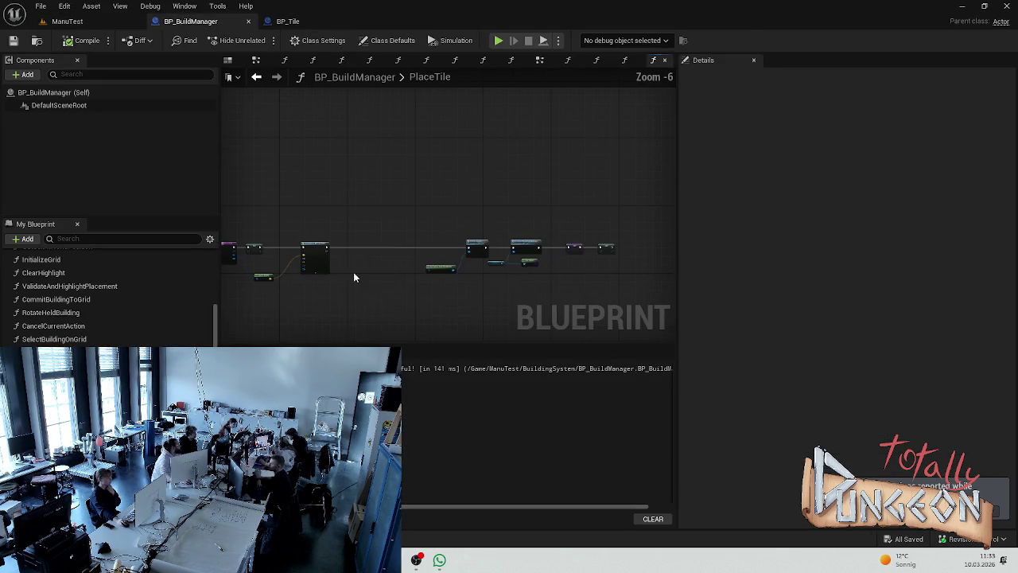
- Delete the Held Building and Set Solid Building Material nodes from PlaceTile
scroll(371, 276, "up", 4)
mouse_move(651, 218)
left_mouse_down()
mouse_move(508, 188)
mouse_move(541, 209)
mouse_move(416, 224)
mouse_move(413, 235)
left_mouse_up()
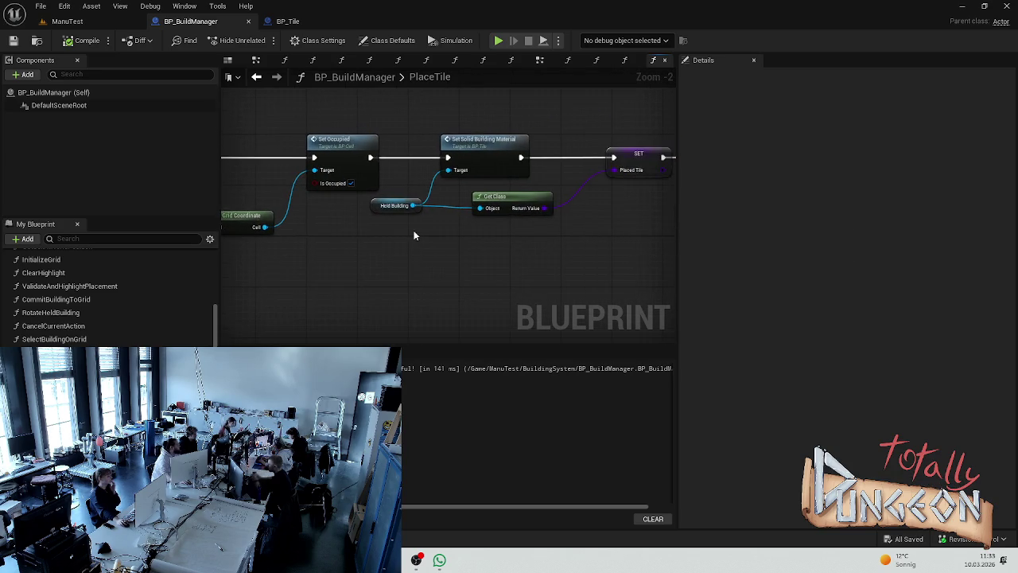
scroll(413, 236, "up", 2)
left_click(368, 199)
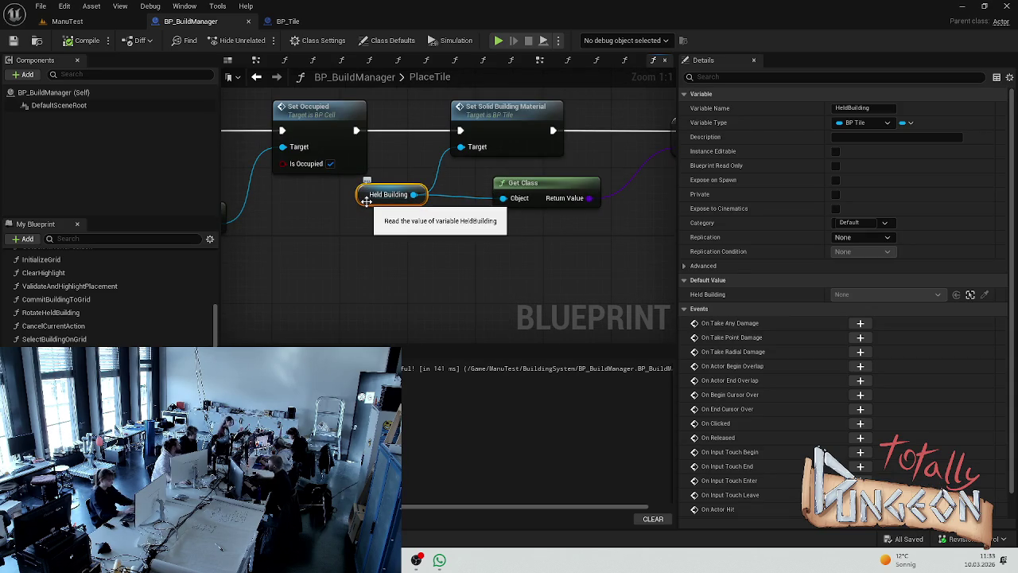
key("Delete")
left_click(511, 108)
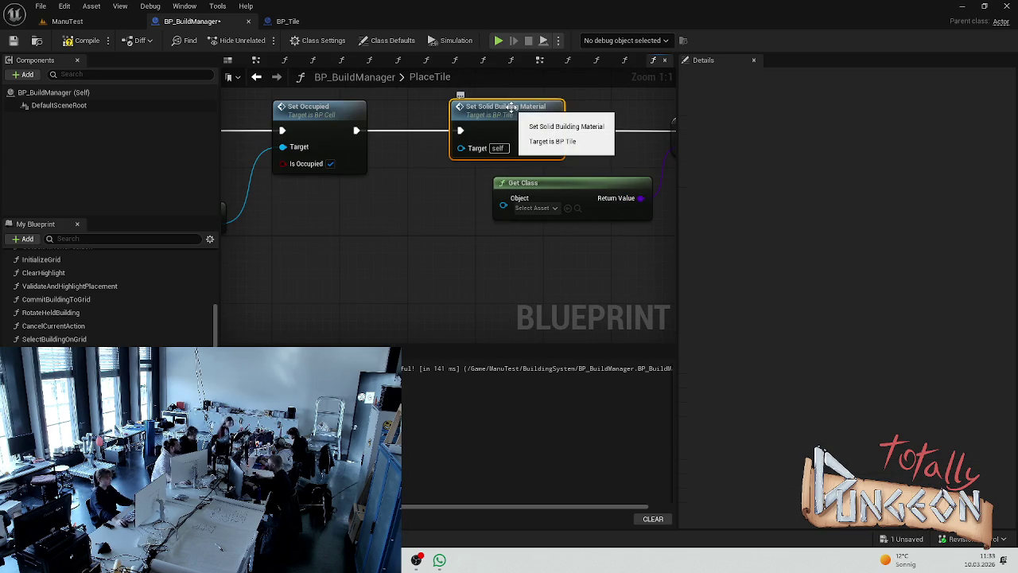
key("Delete")
- Delete the Placed Tile SET and Get Class nodes
left_click_drag(492, 142, 326, 221)
scroll(433, 169, "down", 2)
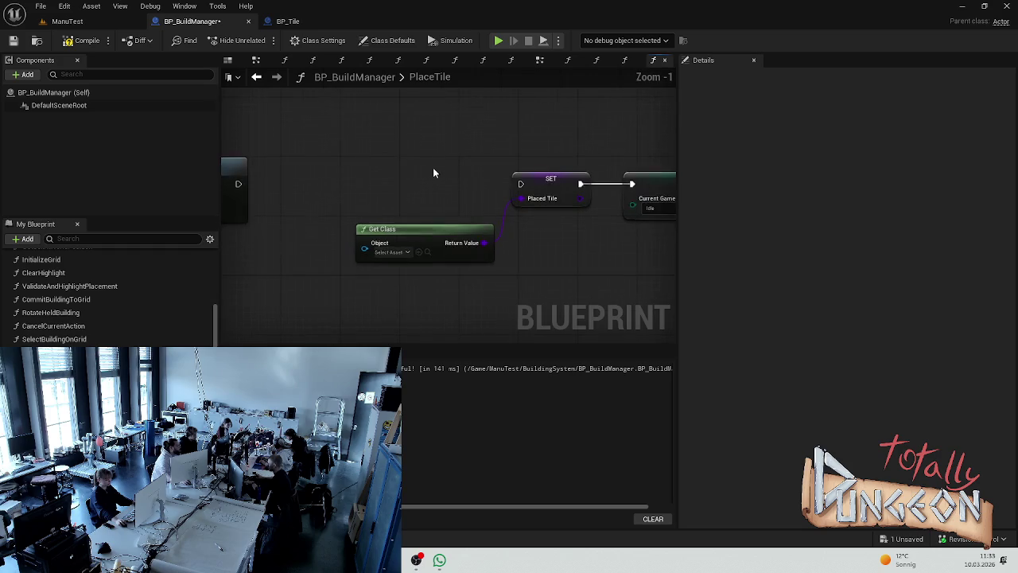
mouse_move(451, 149)
left_mouse_down()
mouse_move(528, 200)
mouse_move(509, 221)
left_mouse_up()
key("Delete")
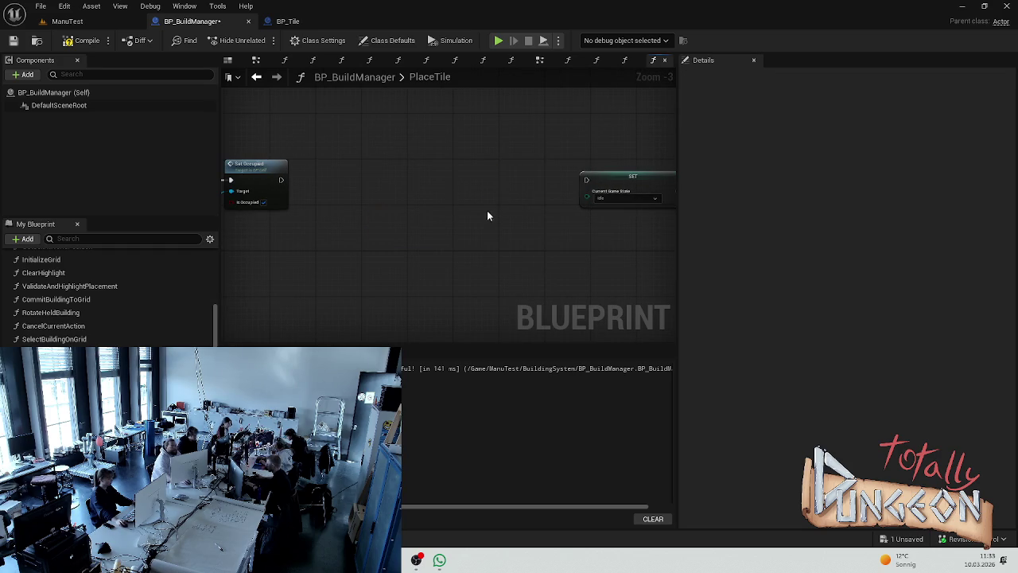
- Wire Set Occupied straight into SET Current Game State, then play the ManuTest level
left_click_drag(615, 170, 356, 165)
left_click_drag(281, 185, 334, 180)
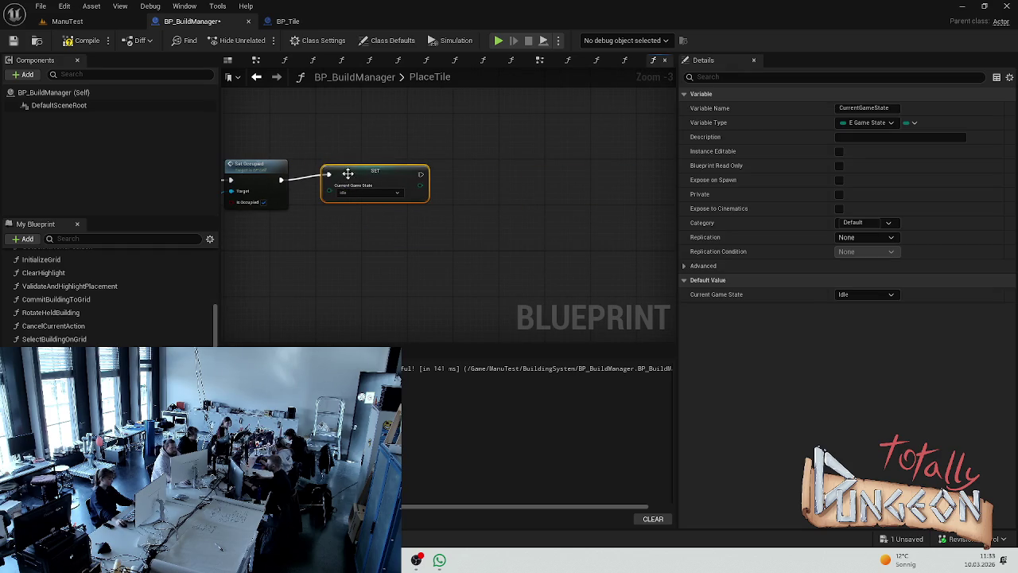
left_click(345, 150)
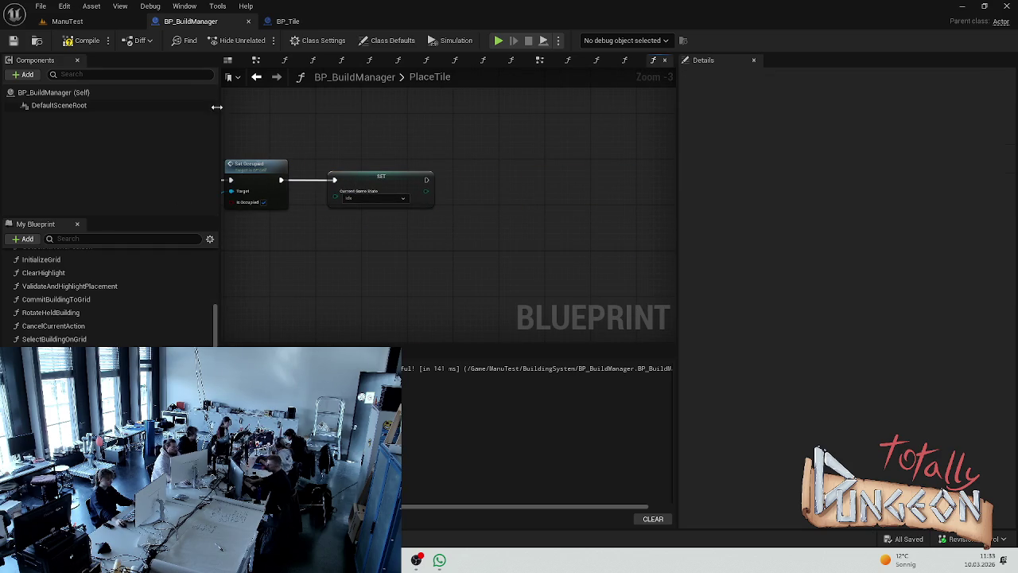
left_click(66, 21)
left_click(260, 40)
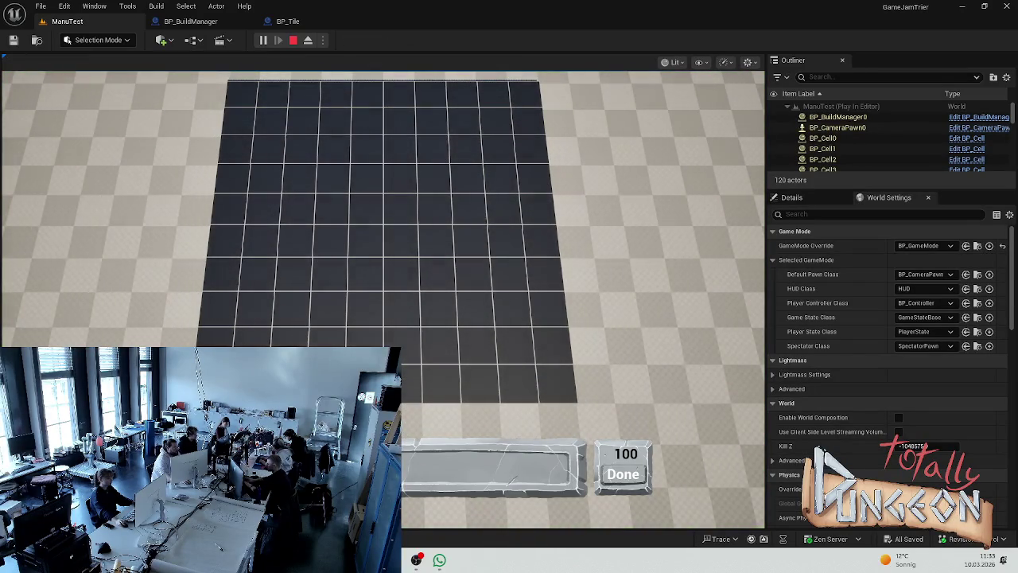
- End the play session and open the Content Drawer at the BuildingSystem folder
key("Escape")
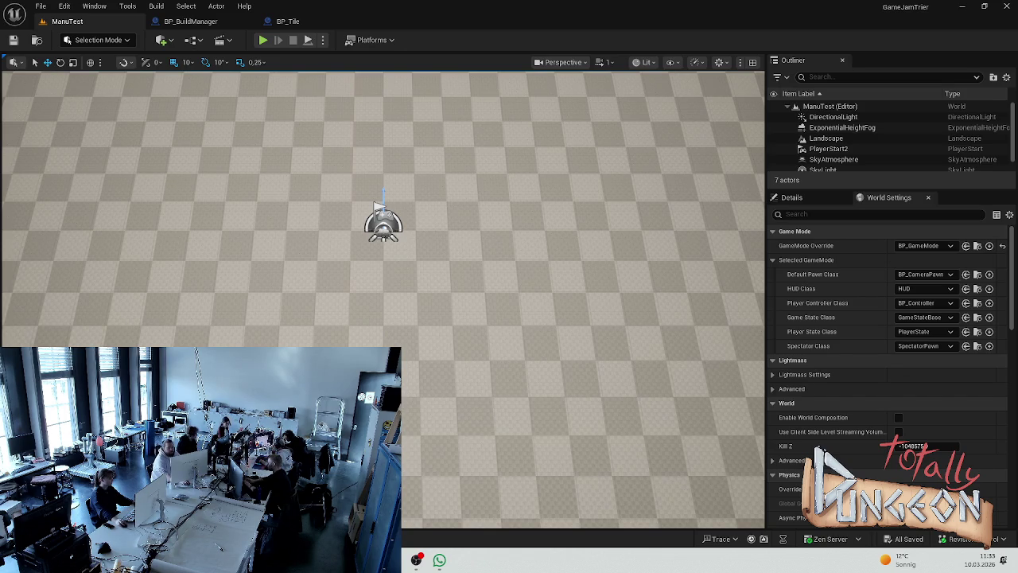
key("ctrl+space")
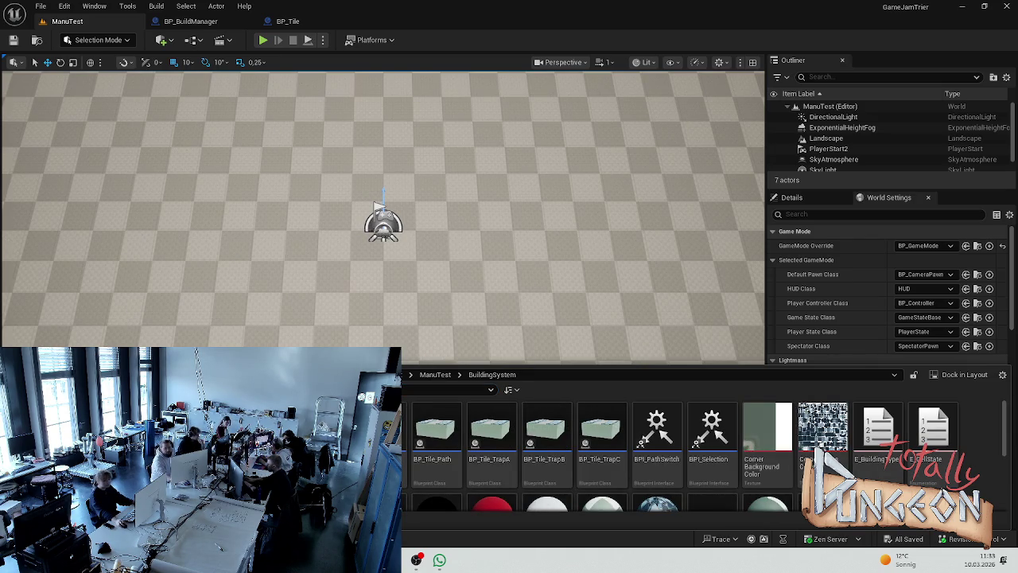
- Return to BP_BuildManager, check the Set Occupied to SET link, and save
left_click(190, 21)
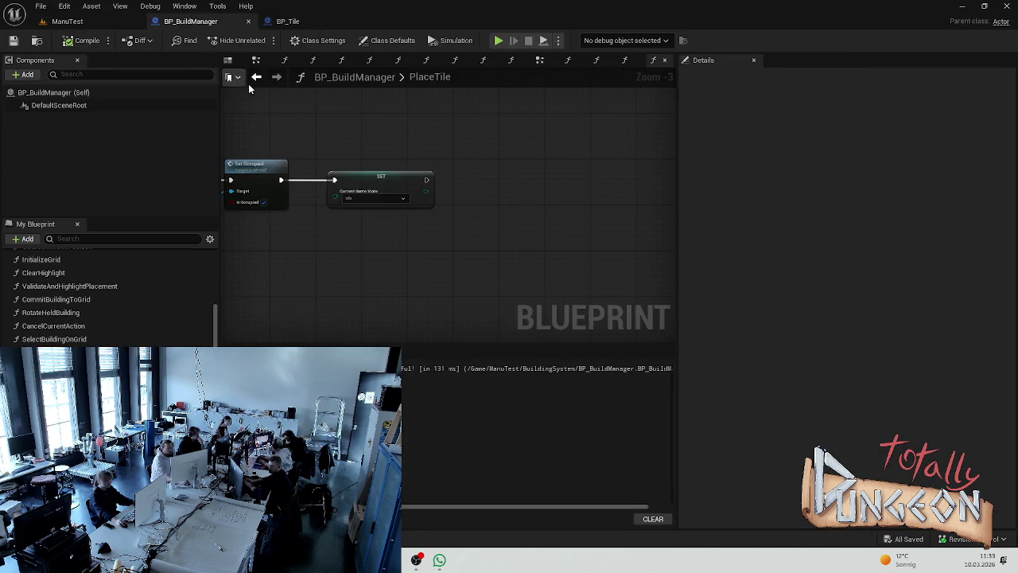
scroll(430, 258, "down", 3)
scroll(431, 264, "up", 3)
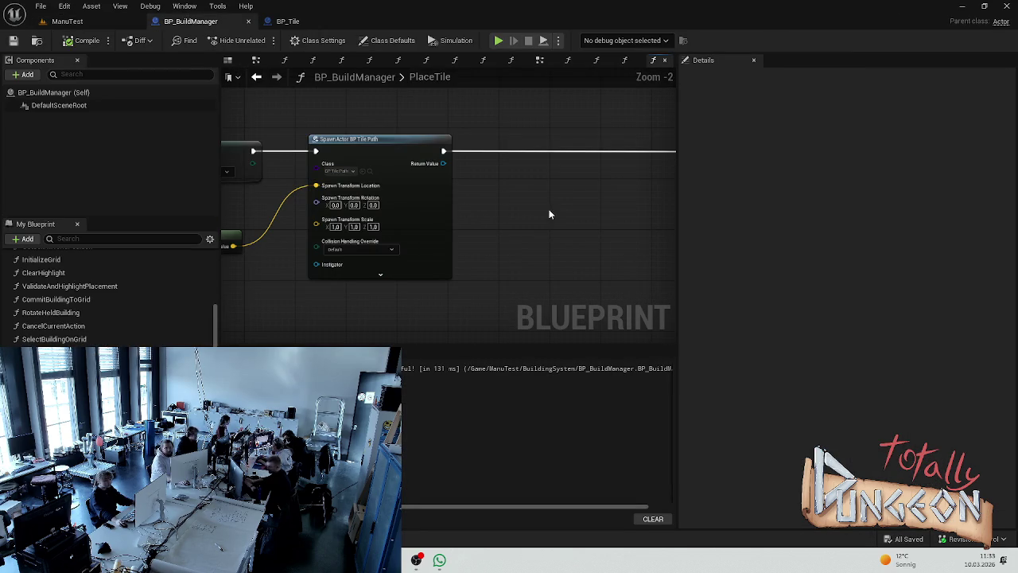
scroll(532, 161, "down", 2)
mouse_move(578, 130)
left_mouse_down()
mouse_move(452, 162)
mouse_move(355, 168)
left_mouse_up()
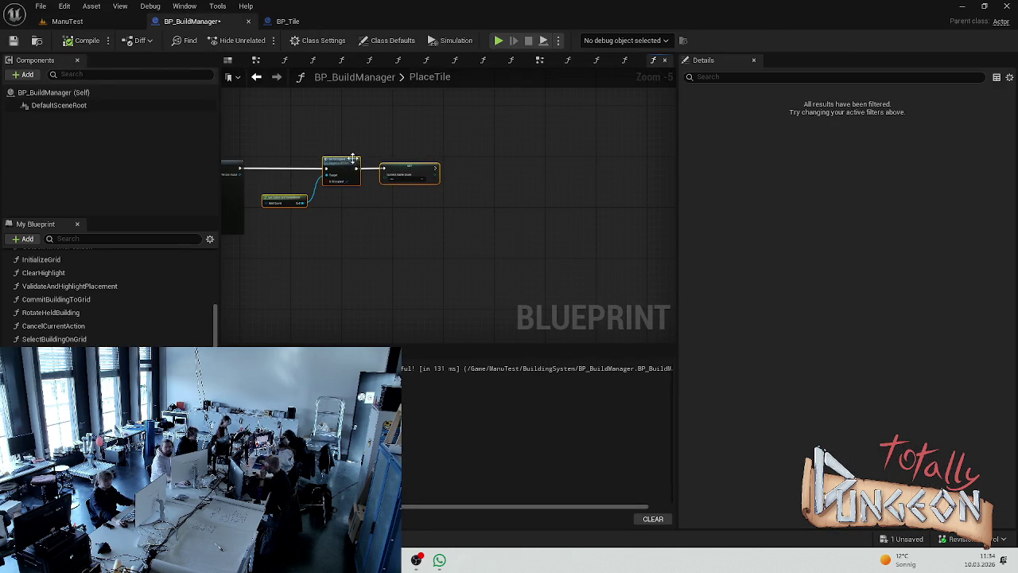
left_click(343, 219)
key("ctrl+s")
- Inspect the SpawnActor and Get Cell nodes up to the PlaceTile entry, and save again
scroll(311, 245, "up", 3)
left_click_drag(311, 246, 474, 280)
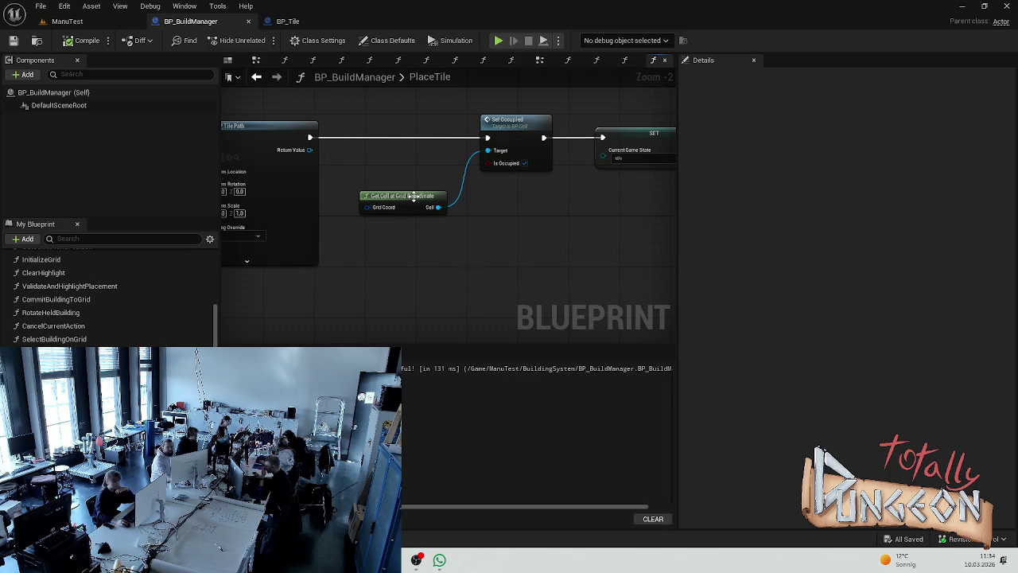
left_click_drag(399, 230, 458, 247)
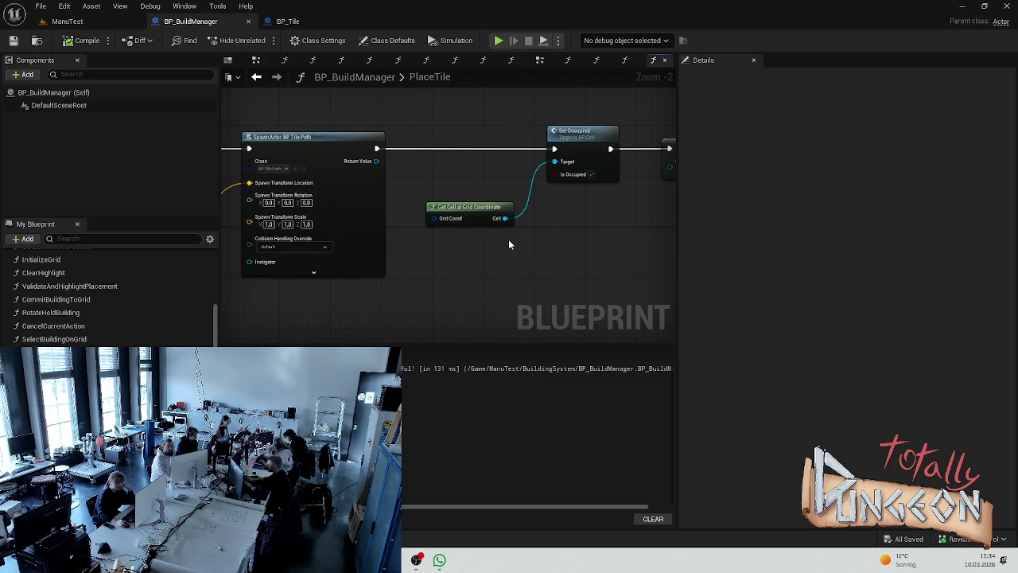
scroll(453, 242, "down", 3)
right_click(454, 242)
left_click(392, 278)
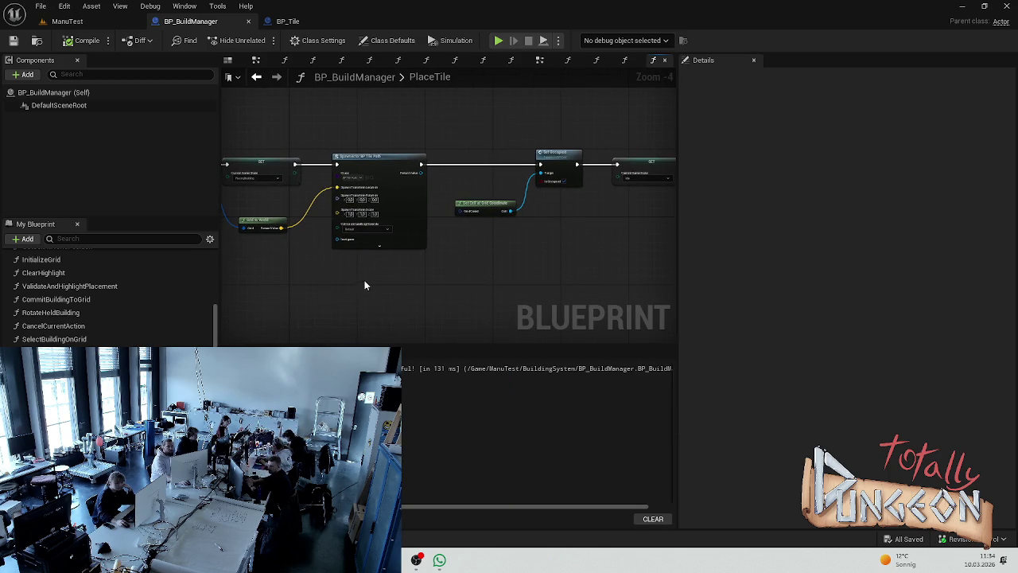
scroll(356, 252, "up", 1)
mouse_move(247, 216)
left_mouse_down()
mouse_move(362, 238)
mouse_move(299, 184)
mouse_move(535, 225)
mouse_move(557, 203)
mouse_move(527, 200)
mouse_move(311, 263)
mouse_move(401, 240)
mouse_move(563, 264)
mouse_move(533, 262)
left_mouse_up()
left_click(584, 256)
key("ctrl+s")
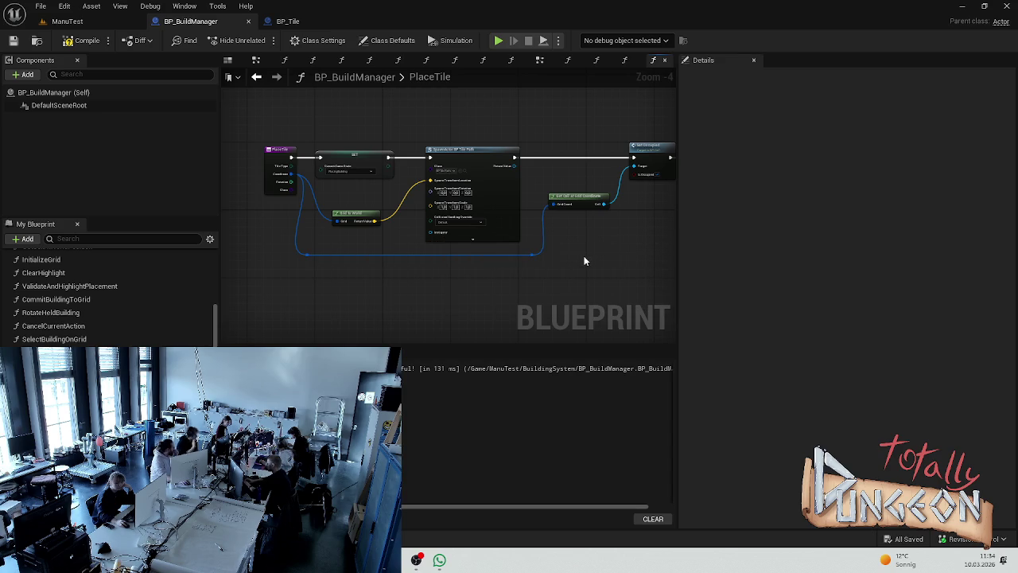
- Save once more and review PlaceTile from its entry through Get Cell at Grid Coordinate
scroll(595, 245, "up", 4)
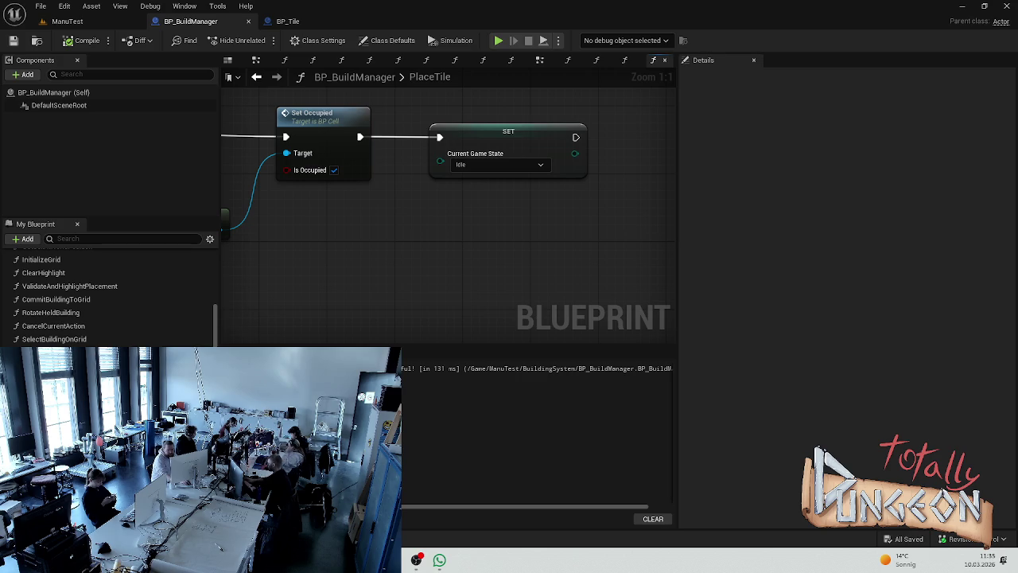
scroll(445, 247, "down", 2)
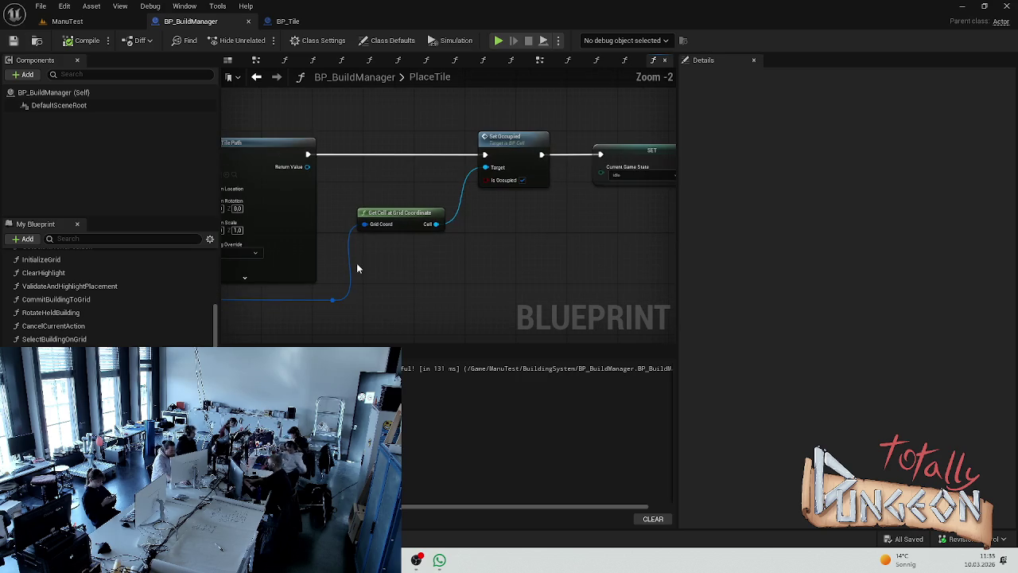
key("ctrl+s")
left_click_drag(279, 296, 524, 279)
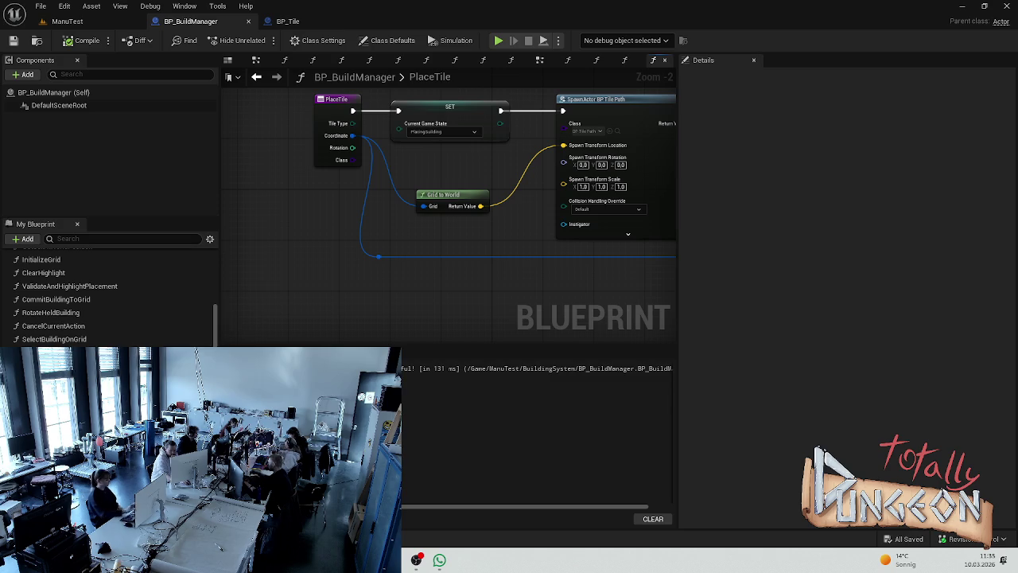
left_click_drag(385, 206, 237, 227)
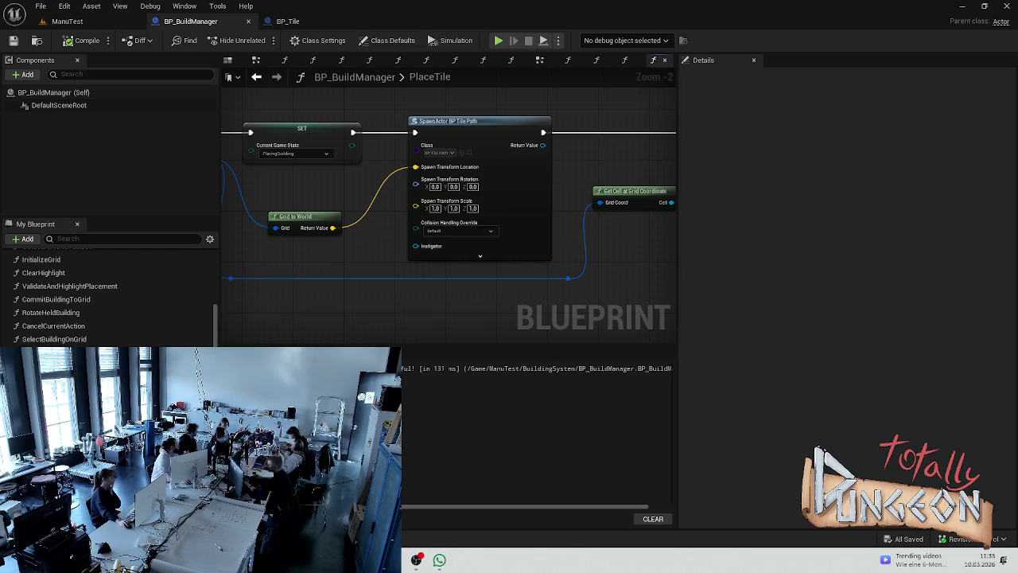
scroll(609, 252, "up", 3)
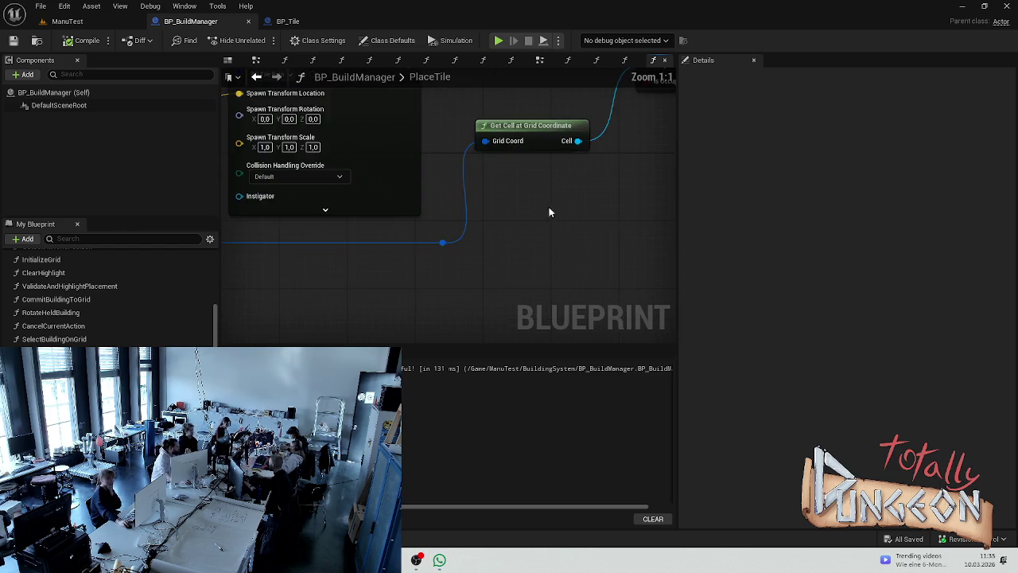
scroll(557, 254, "down", 3)
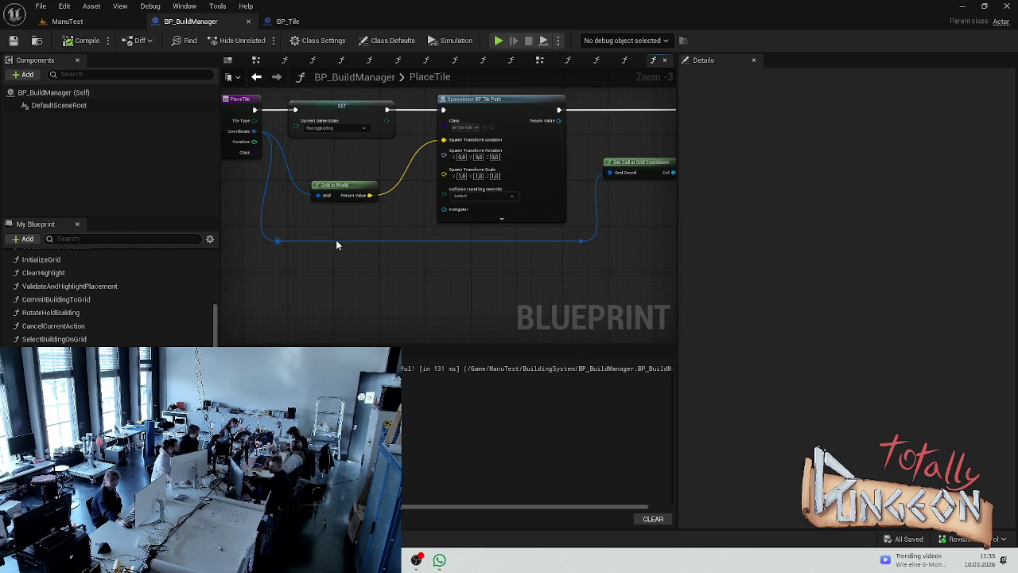
left_click_drag(378, 228, 490, 280)
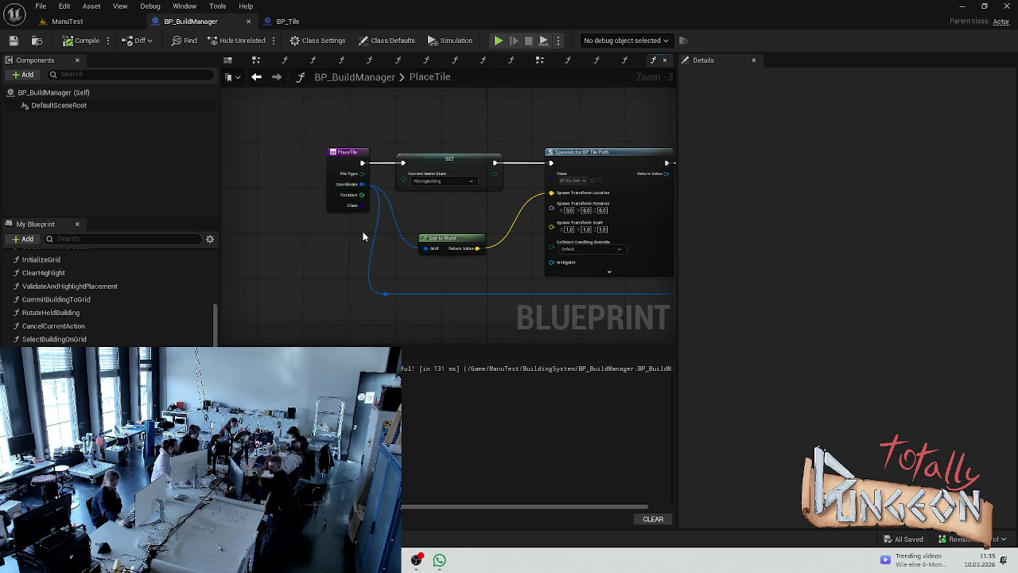
left_click(348, 159)
left_click(1009, 251)
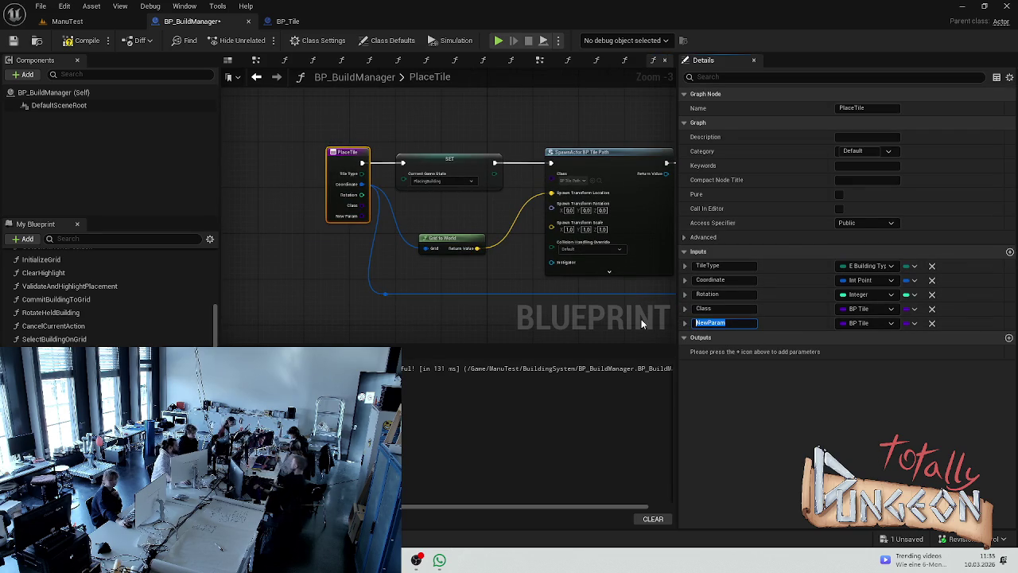
type("R")
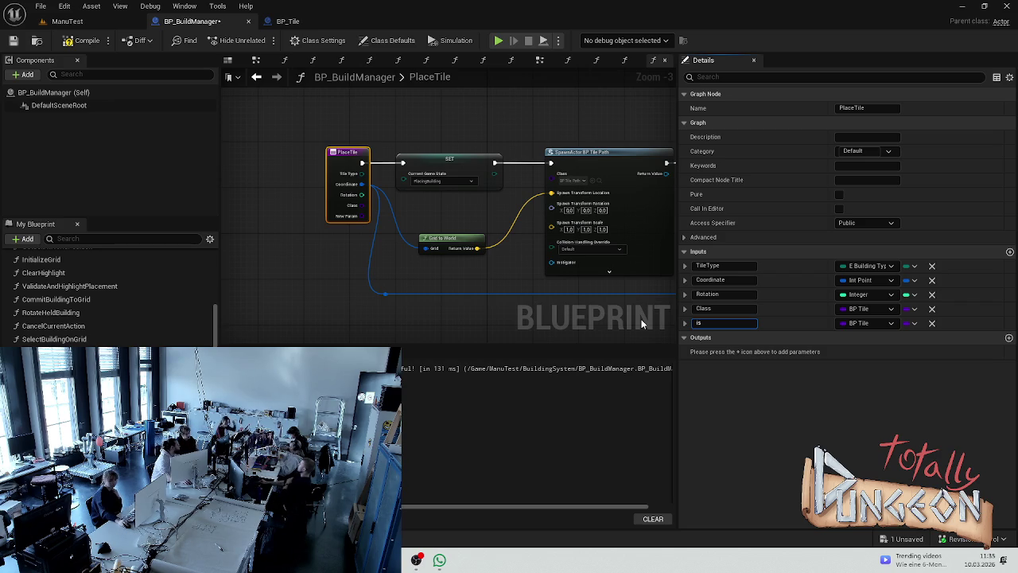
left_click(932, 323)
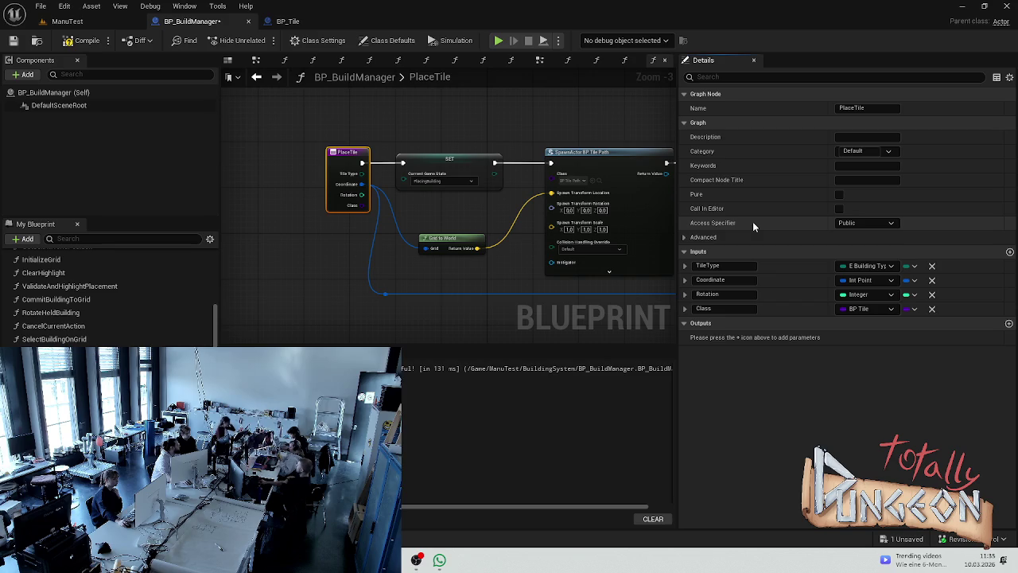
left_click(310, 237)
scroll(318, 234, "up", 3)
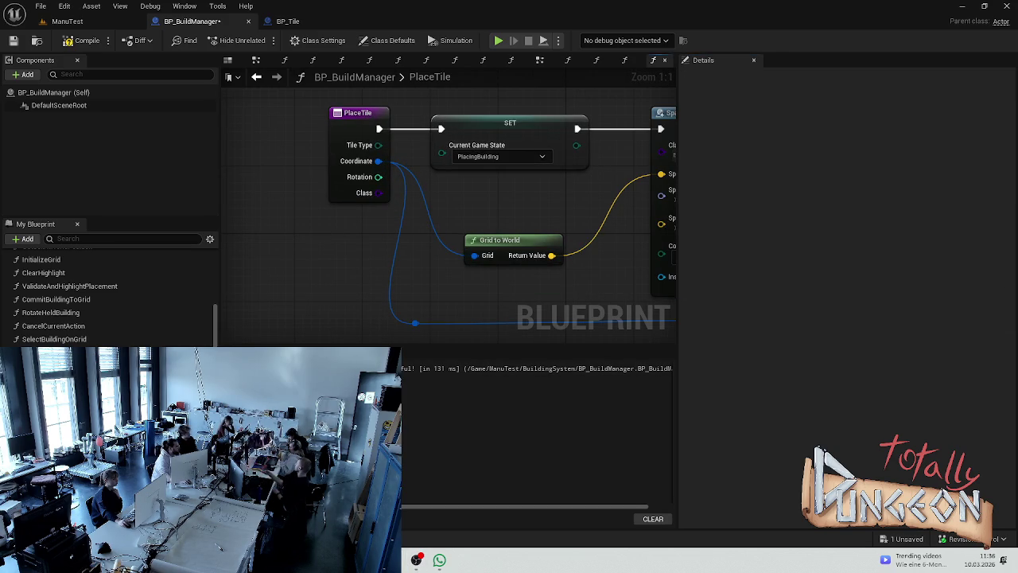
- Open the E_BuildingType enum from the BuildingSystem folder in the Content Drawer
key("ctrl+space")
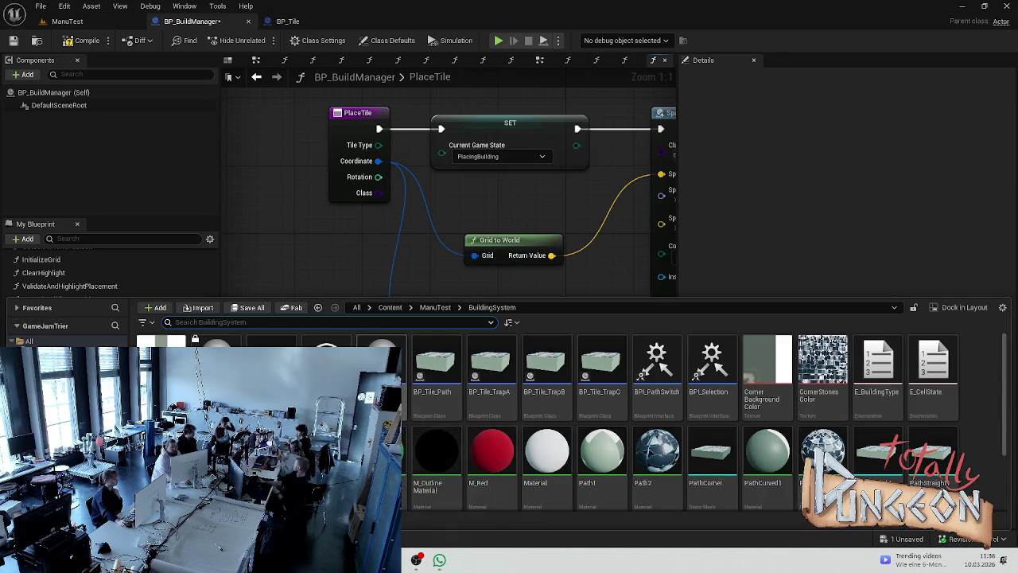
scroll(571, 422, "down", 2)
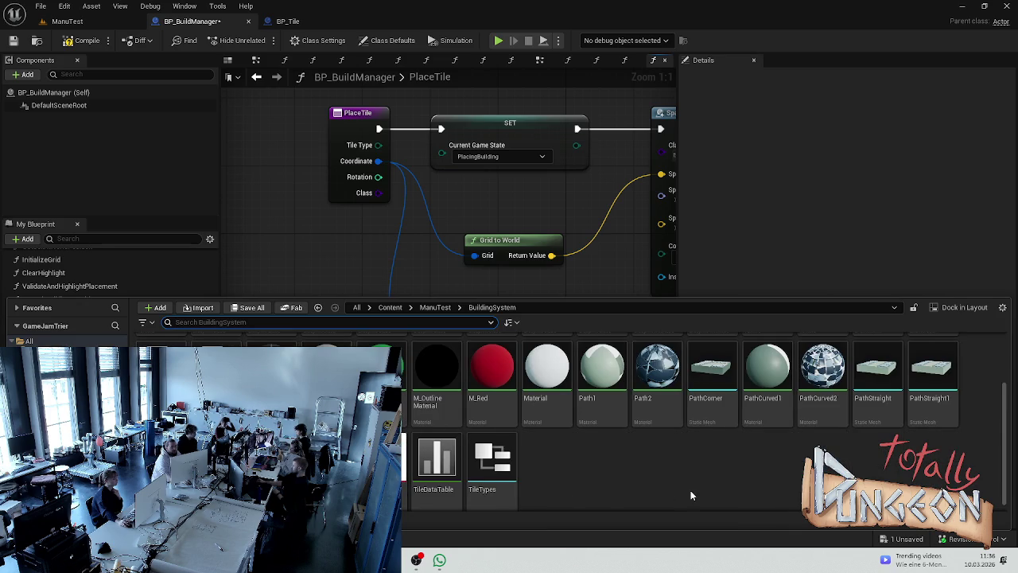
scroll(601, 484, "up", 1)
scroll(507, 483, "down", 1)
scroll(621, 477, "up", 1)
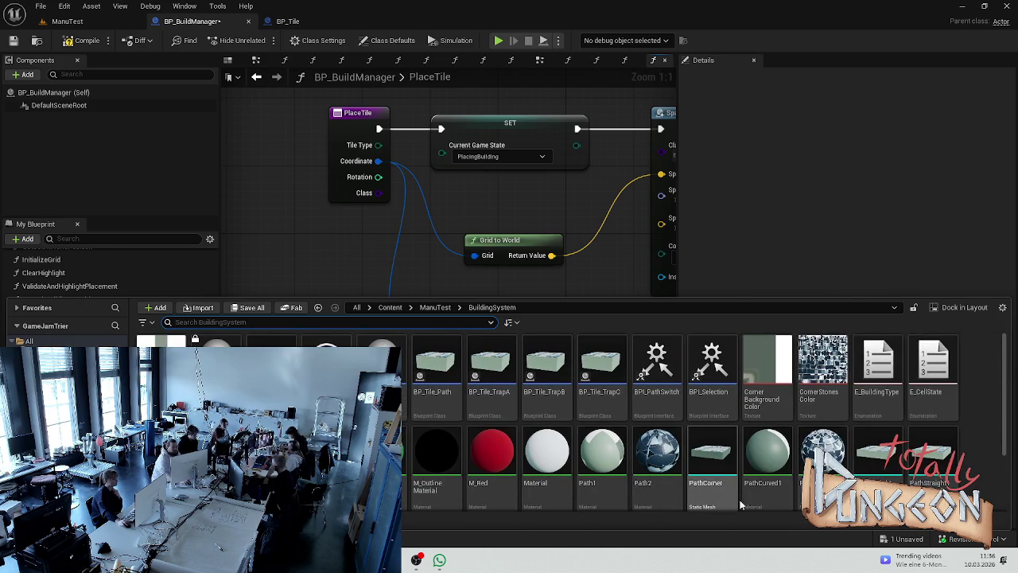
double_click(865, 387)
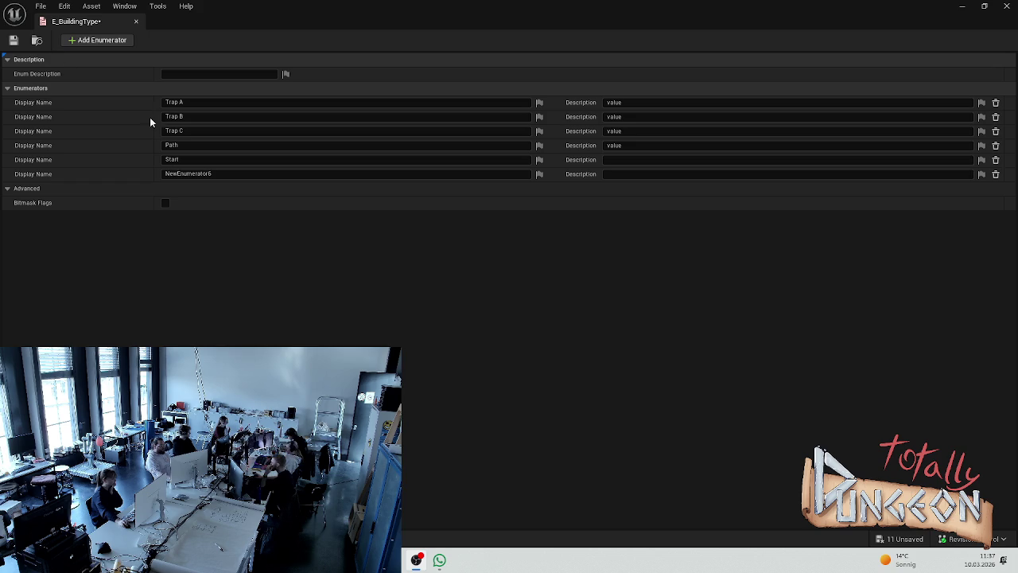
- Name the sixth enumerator End, save E_BuildingType, and close the enum editor
left_click(225, 173)
type("End")
key("Return")
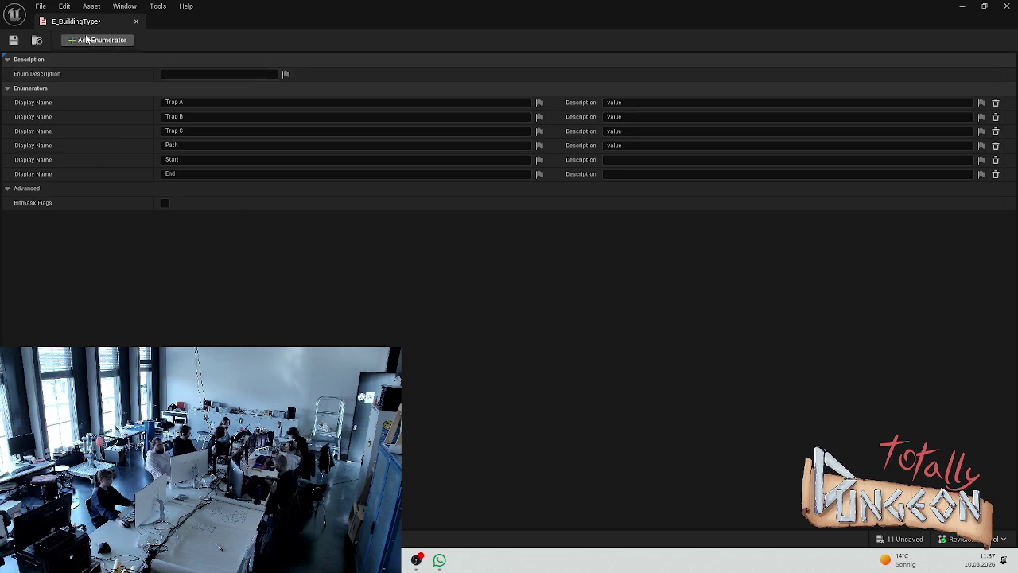
key("ctrl+s")
left_click(136, 21)
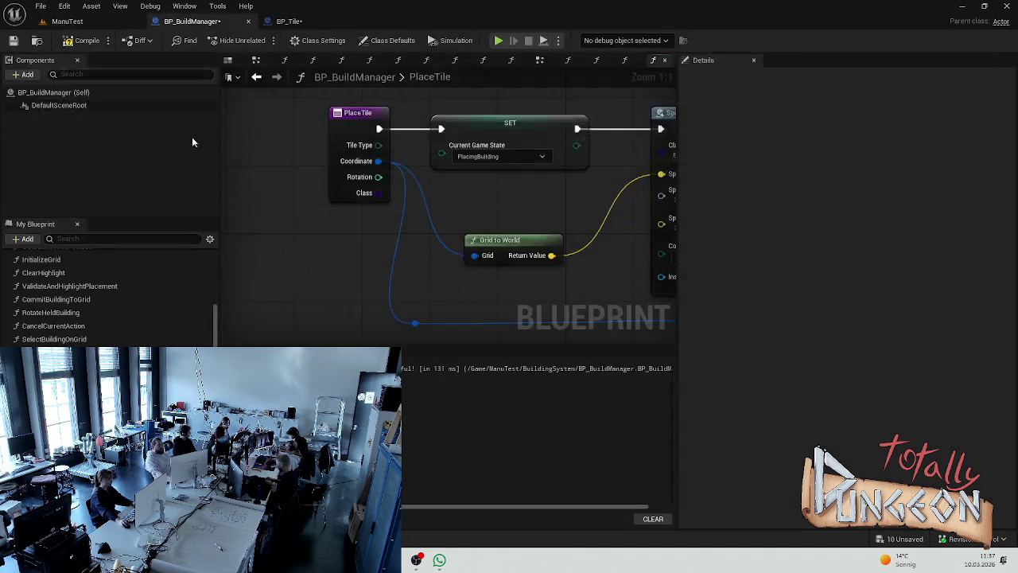
- Review PlaceTile from SET Current Game State back to its entry node, then switch to BP_Tile
scroll(475, 273, "down", 2)
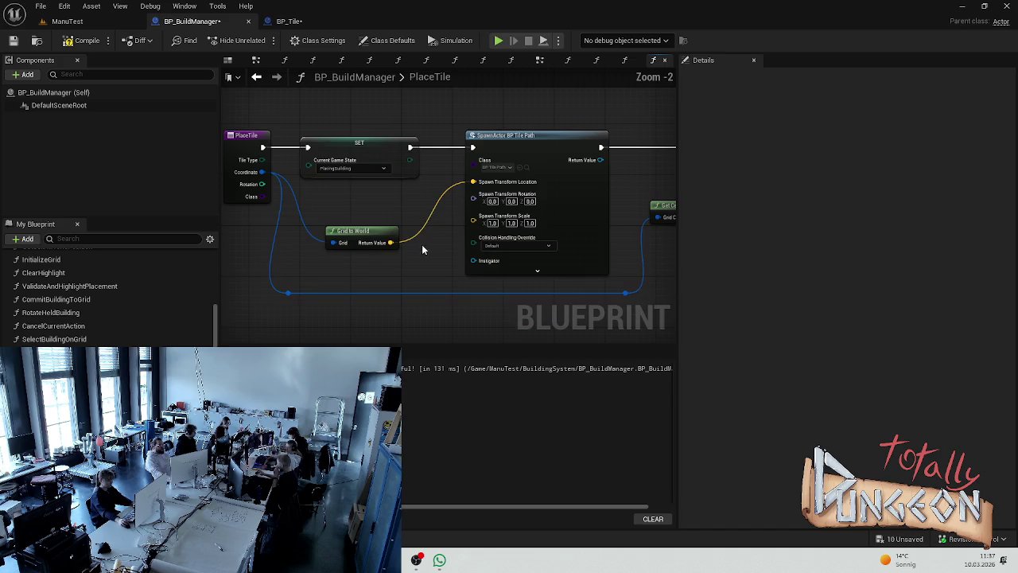
scroll(358, 214, "down", 2)
scroll(342, 255, "up", 1)
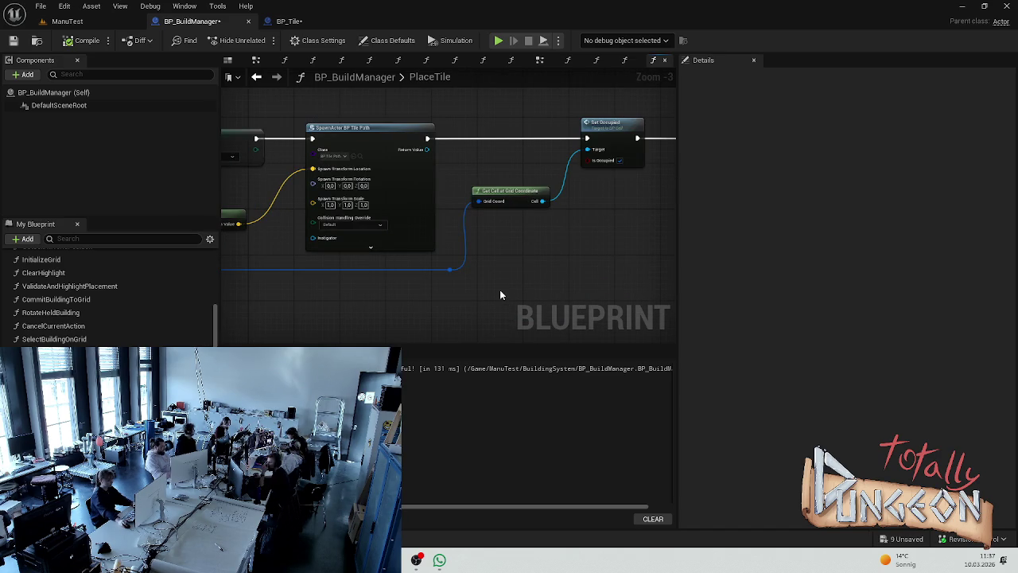
mouse_move(506, 251)
left_mouse_down()
mouse_move(407, 227)
mouse_move(456, 211)
left_mouse_up()
scroll(455, 211, "up", 3)
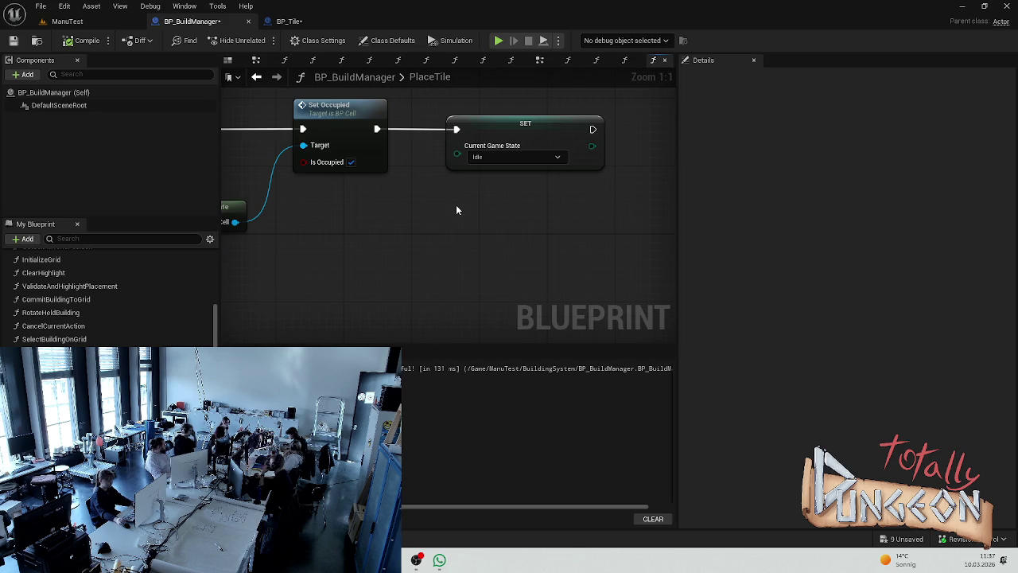
mouse_move(467, 208)
left_mouse_down()
mouse_move(386, 262)
mouse_move(427, 207)
mouse_move(495, 174)
mouse_move(619, 191)
left_mouse_up()
scroll(386, 262, "down", 2)
scroll(427, 207, "down", 1)
left_click_drag(324, 249, 396, 236)
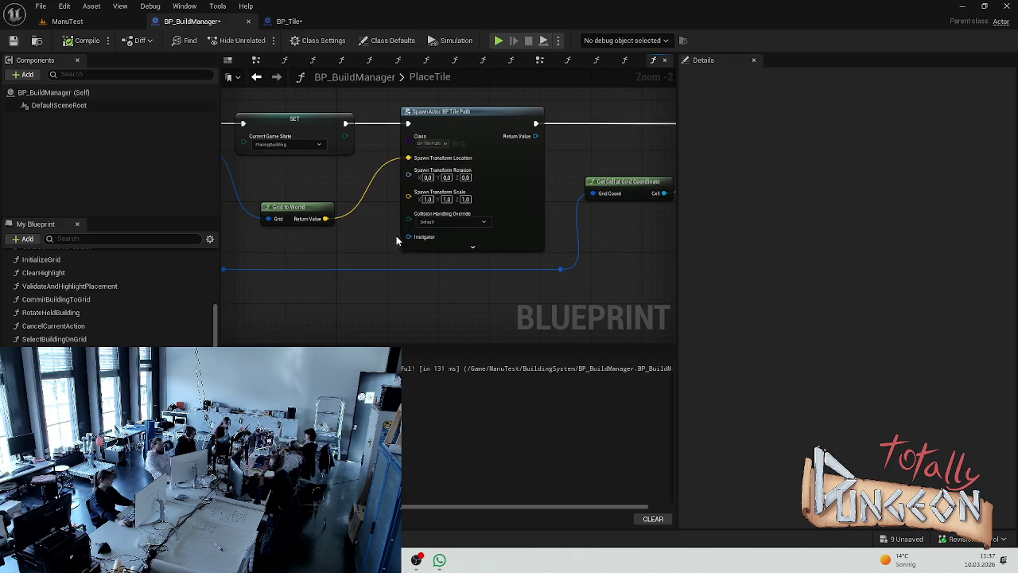
mouse_move(257, 262)
left_mouse_down()
mouse_move(365, 286)
mouse_move(224, 254)
mouse_move(387, 174)
mouse_move(309, 173)
left_mouse_up()
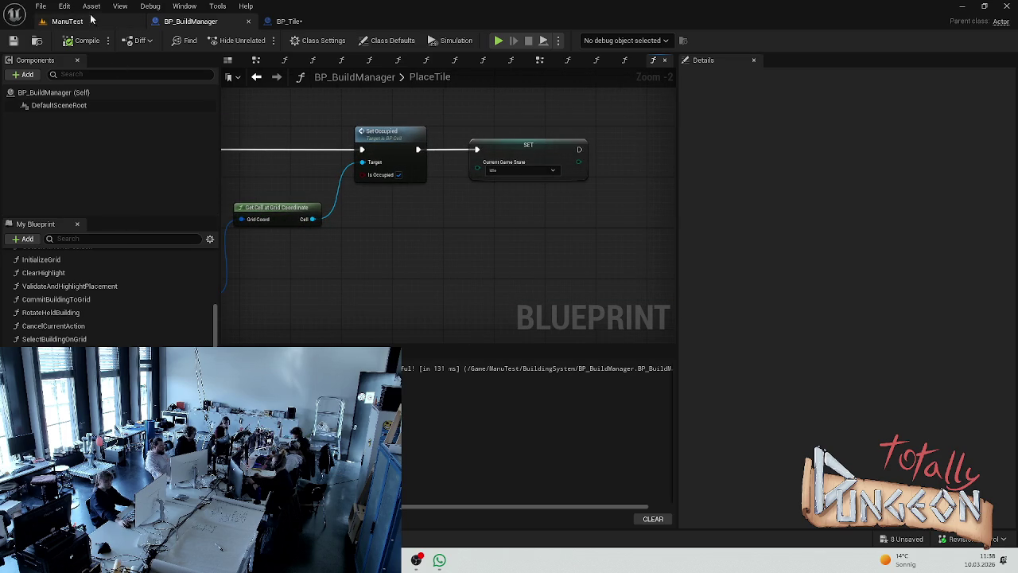
left_click(299, 27)
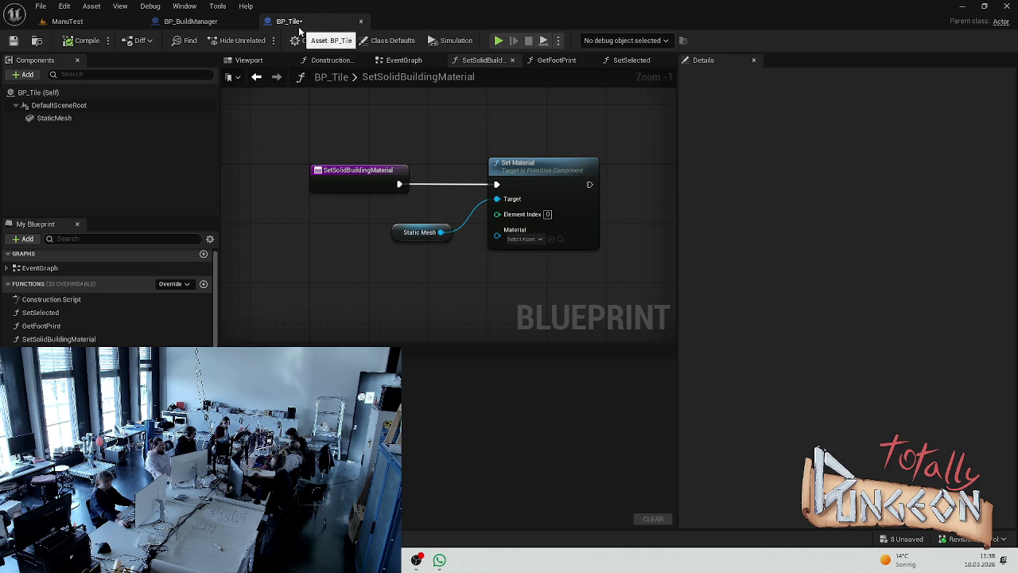
left_click(198, 24)
scroll(138, 300, "up", 5)
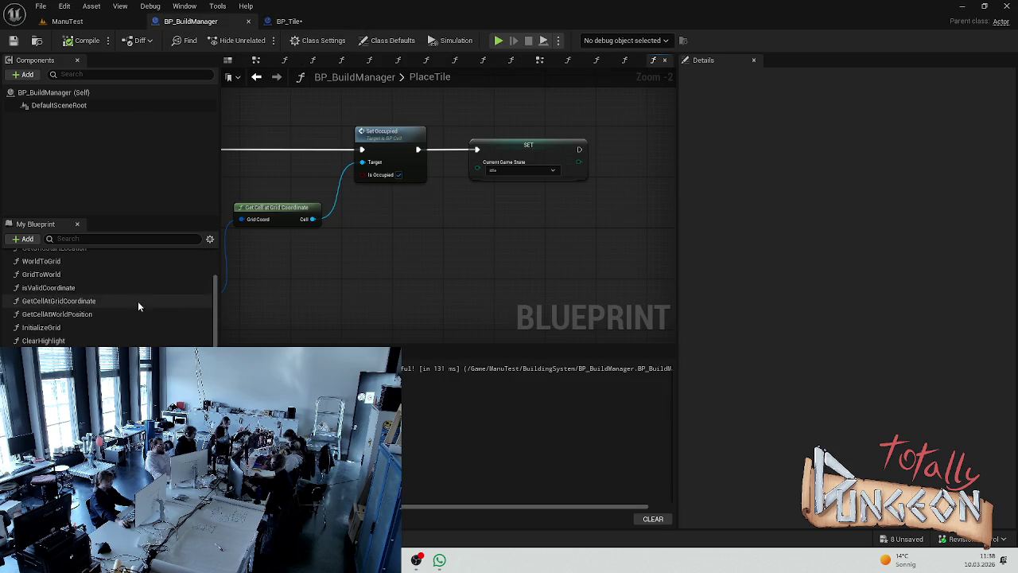
left_click(74, 271)
double_click(73, 270)
scroll(441, 208, "up", 2)
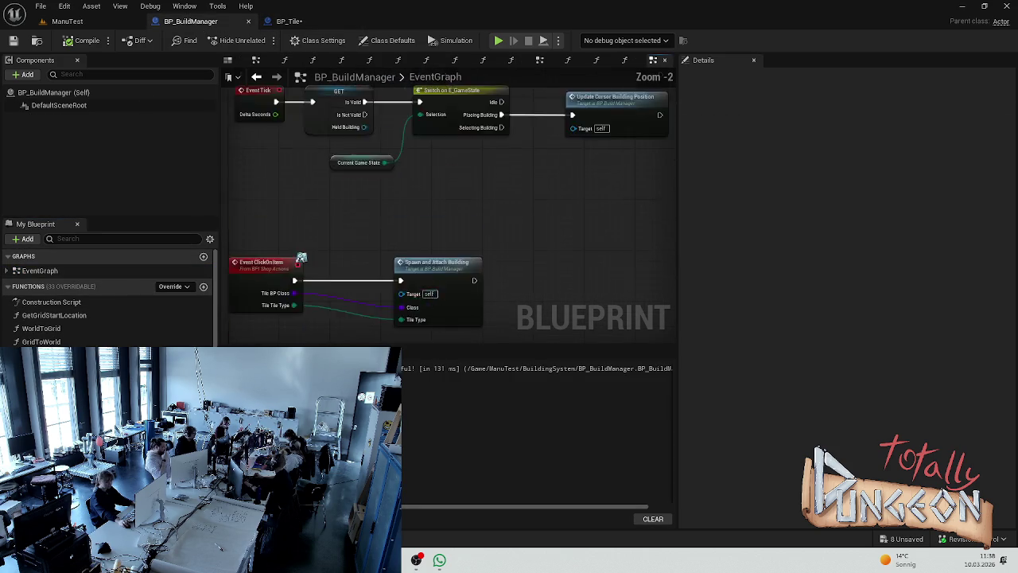
scroll(430, 295, "up", 1)
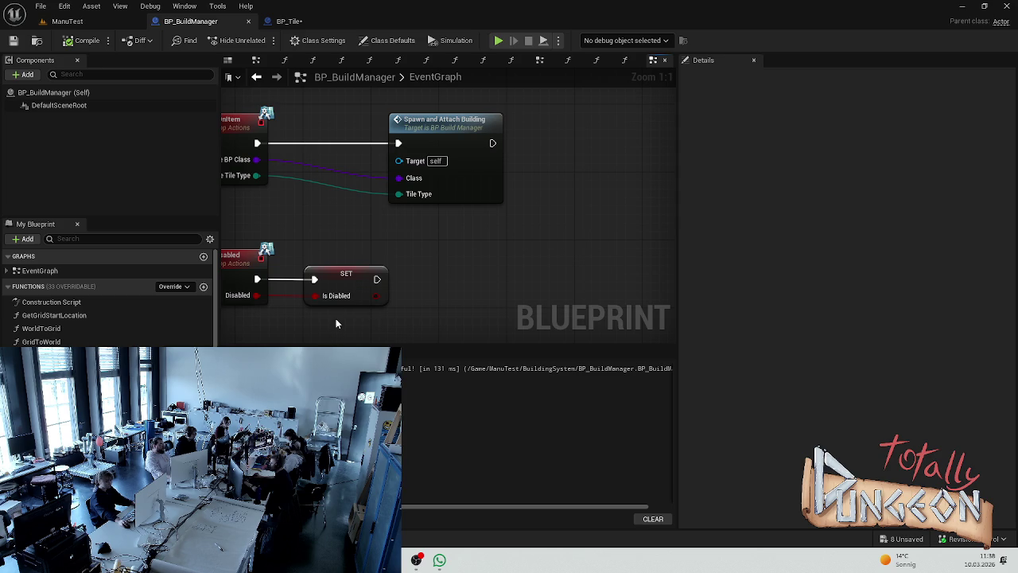
scroll(107, 302, "down", 3)
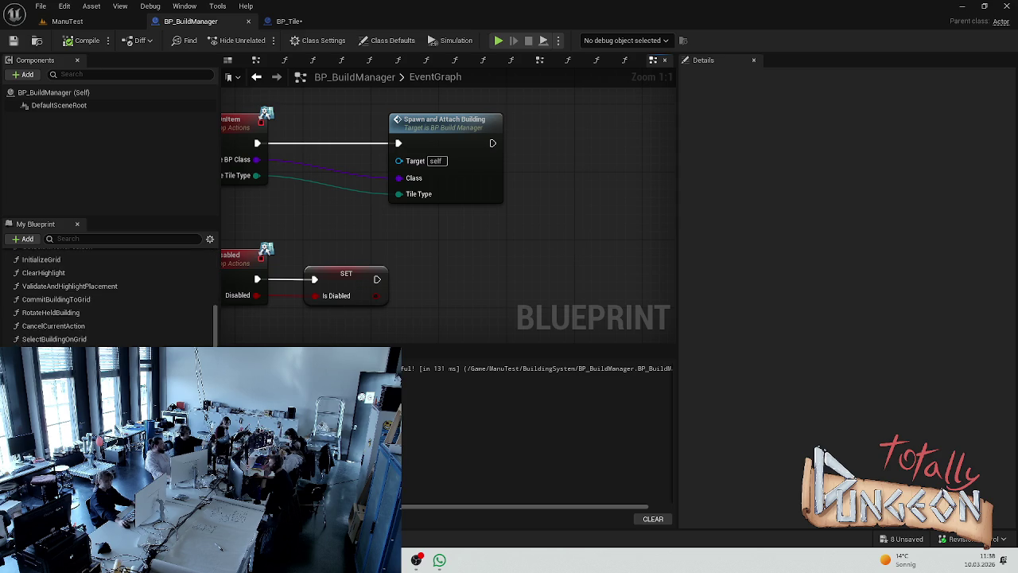
scroll(107, 298, "down", 3)
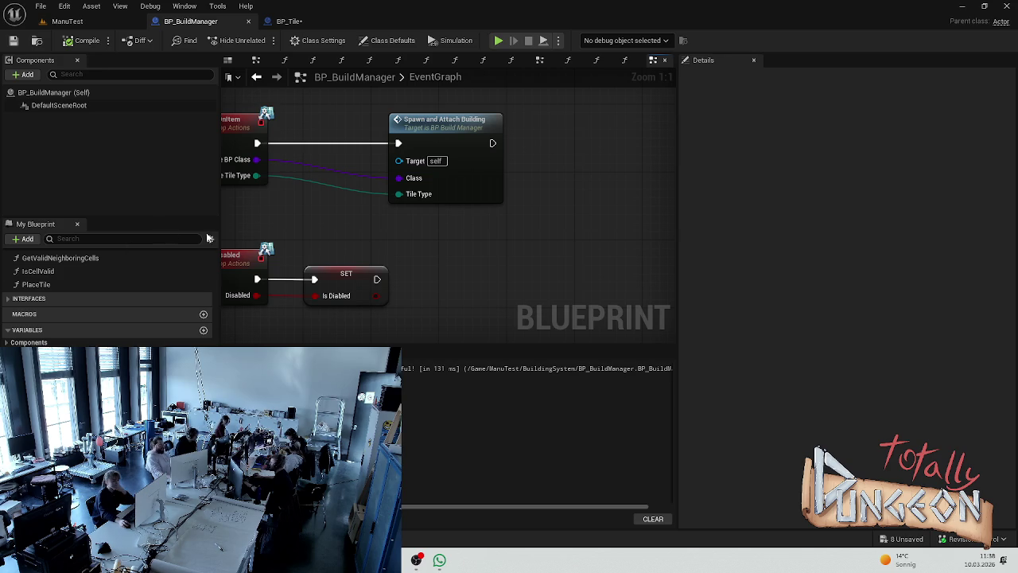
mouse_move(451, 219)
left_mouse_down()
mouse_move(628, 195)
mouse_move(501, 253)
left_mouse_up()
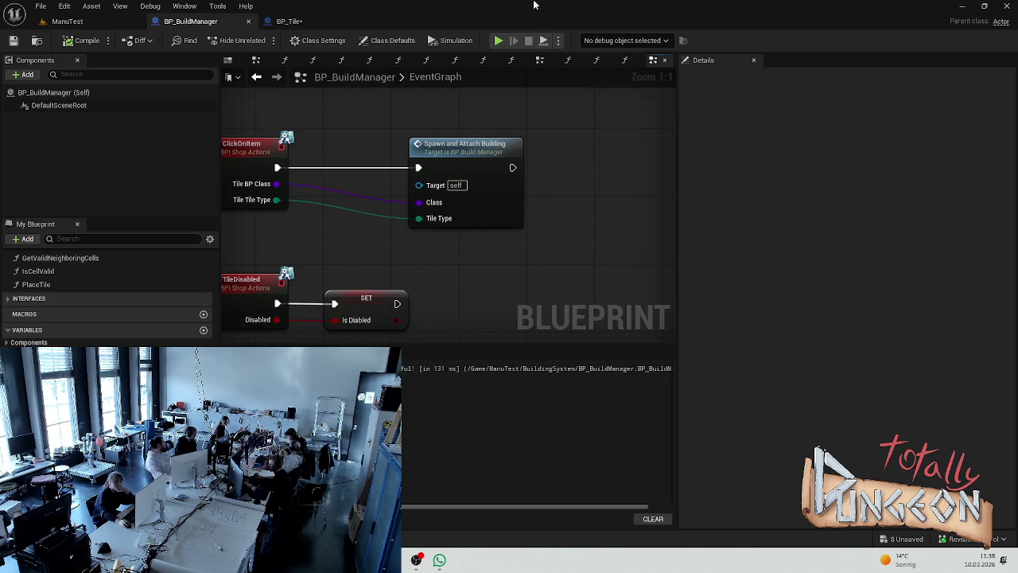
mouse_move(545, 241)
left_mouse_down()
mouse_move(545, 222)
mouse_move(454, 216)
left_mouse_up()
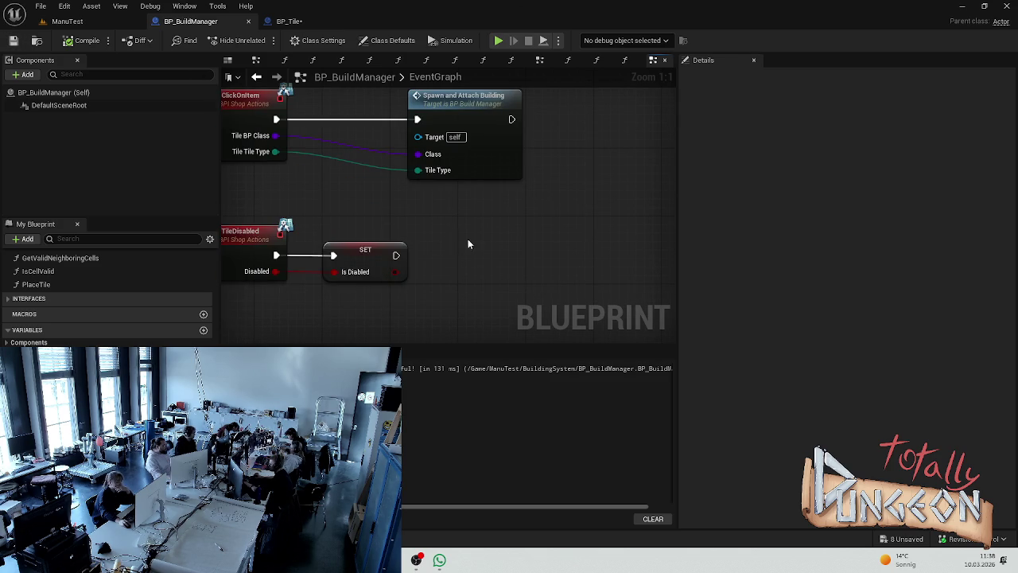
scroll(496, 266, "down", 6)
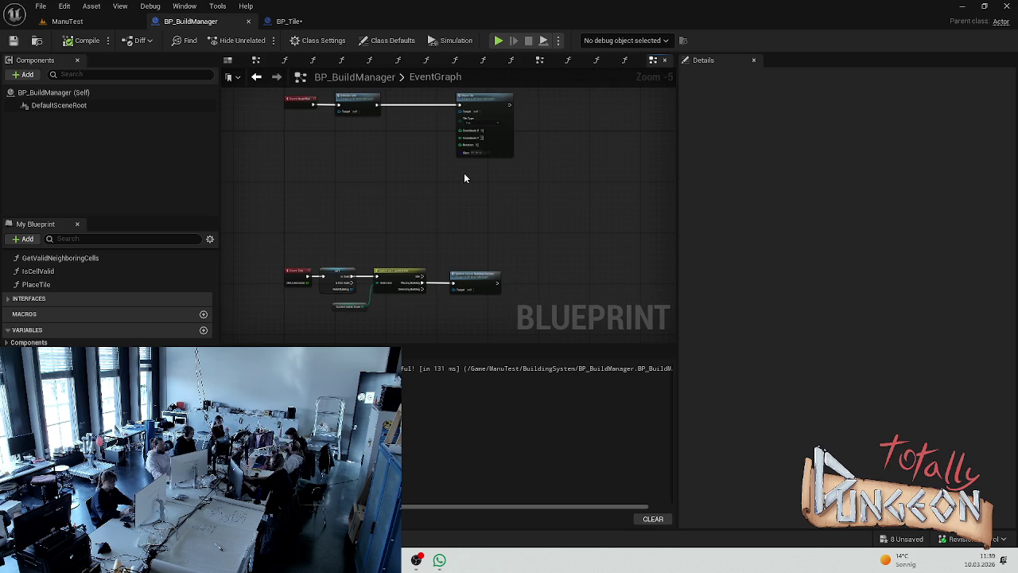
scroll(406, 250, "up", 3)
scroll(407, 250, "up", 1)
scroll(406, 250, "down", 1)
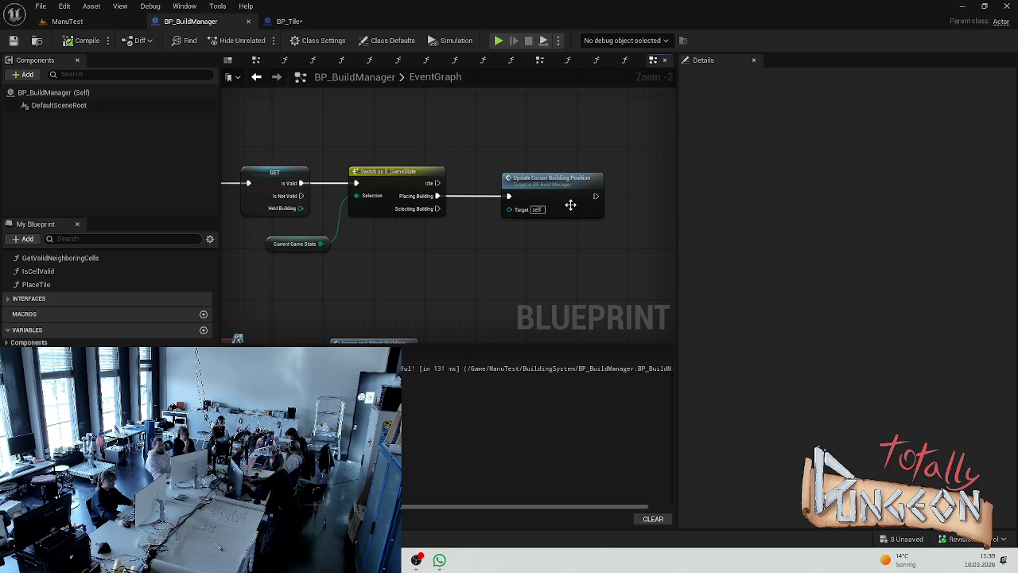
scroll(568, 201, "up", 2)
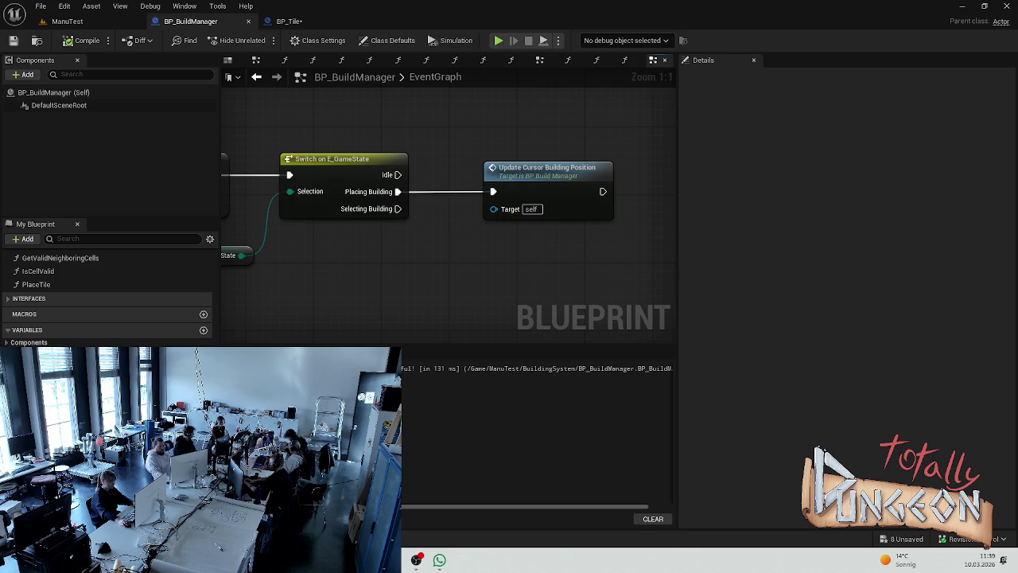
left_click_drag(627, 244, 462, 232)
scroll(416, 223, "down", 3)
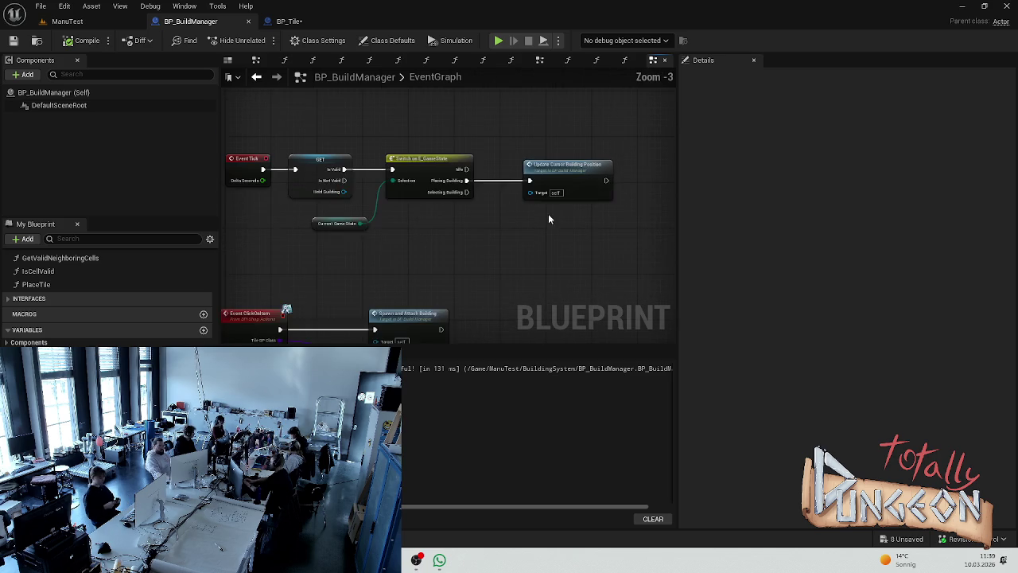
scroll(518, 222, "down", 2)
scroll(476, 195, "up", 4)
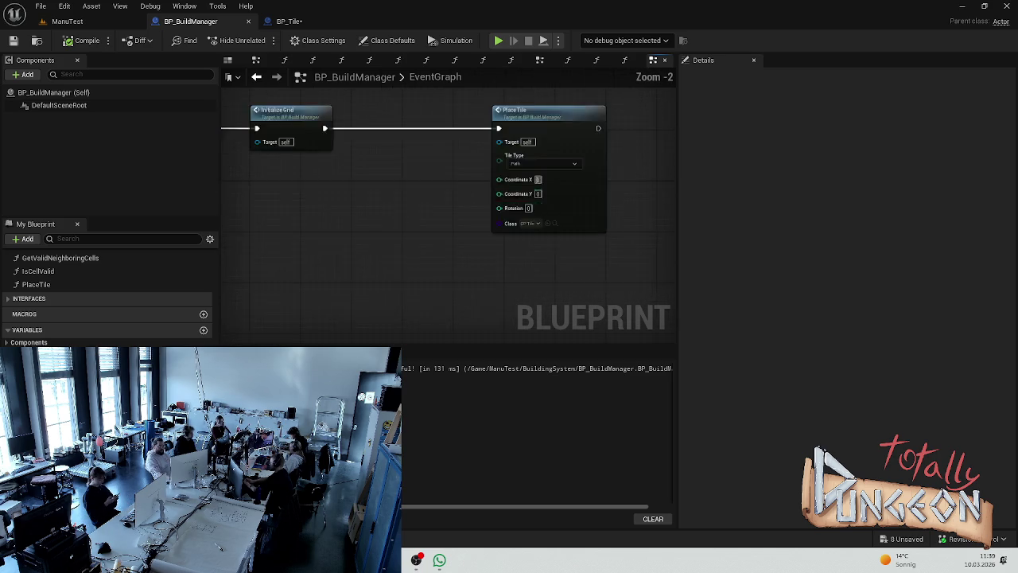
scroll(199, 301, "up", 6)
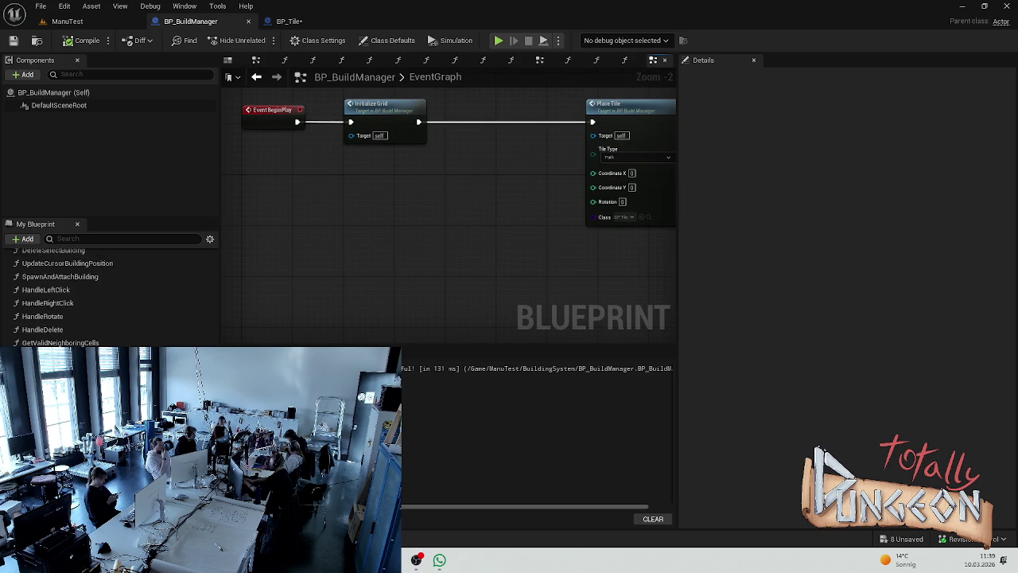
left_click(204, 286)
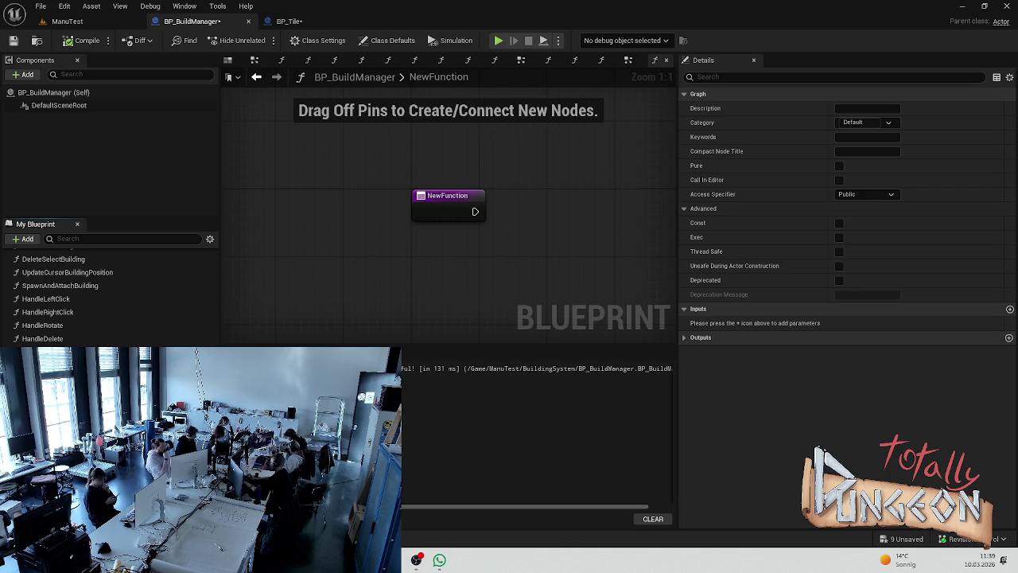
- Confirm the new function name RandomizeStartAndEnd and save BP_BuildManager
key("Return")
key("ctrl+s")
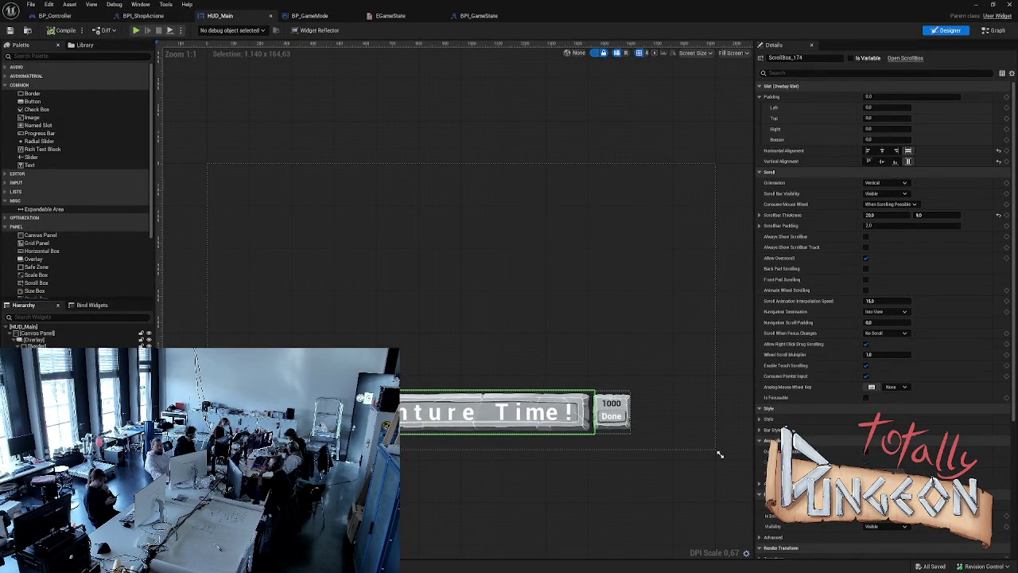
- Add an Item Container getter and a Clear Children node run from the Build Phase branch
left_click(994, 30)
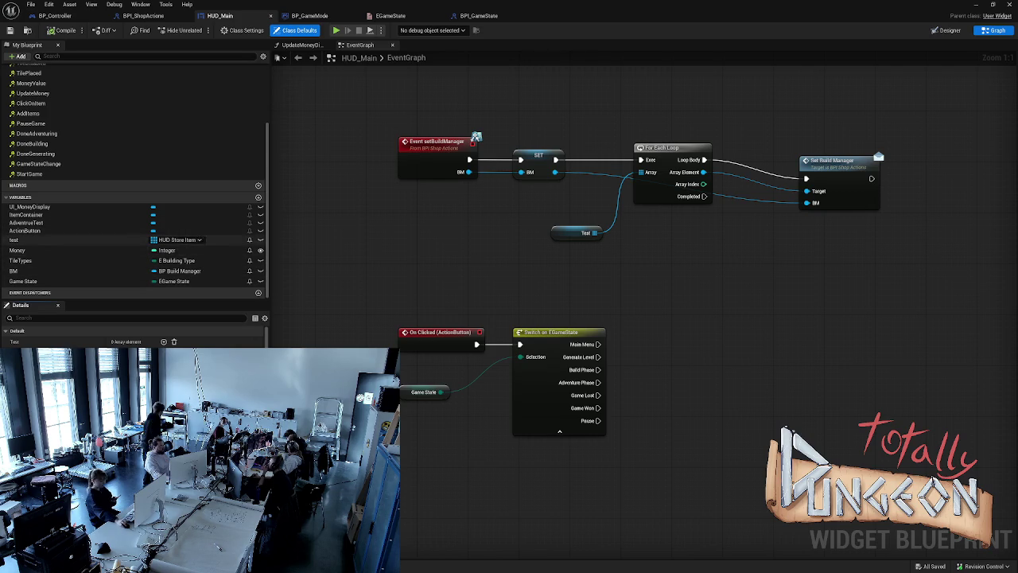
mouse_move(27, 214)
left_mouse_down()
mouse_move(672, 455)
mouse_move(609, 482)
mouse_move(652, 422)
mouse_move(664, 423)
left_mouse_up()
left_click(680, 473)
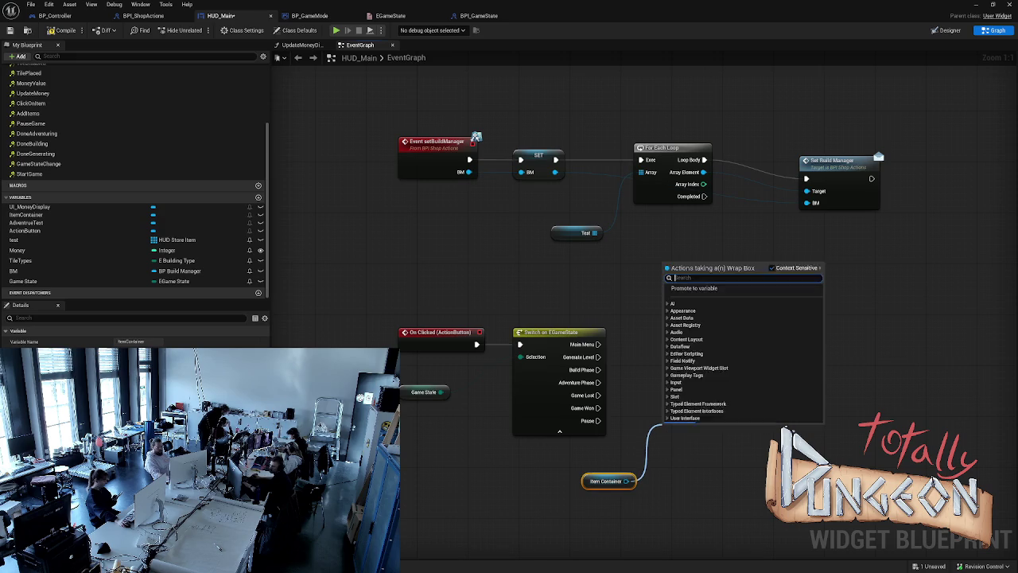
type("delet")
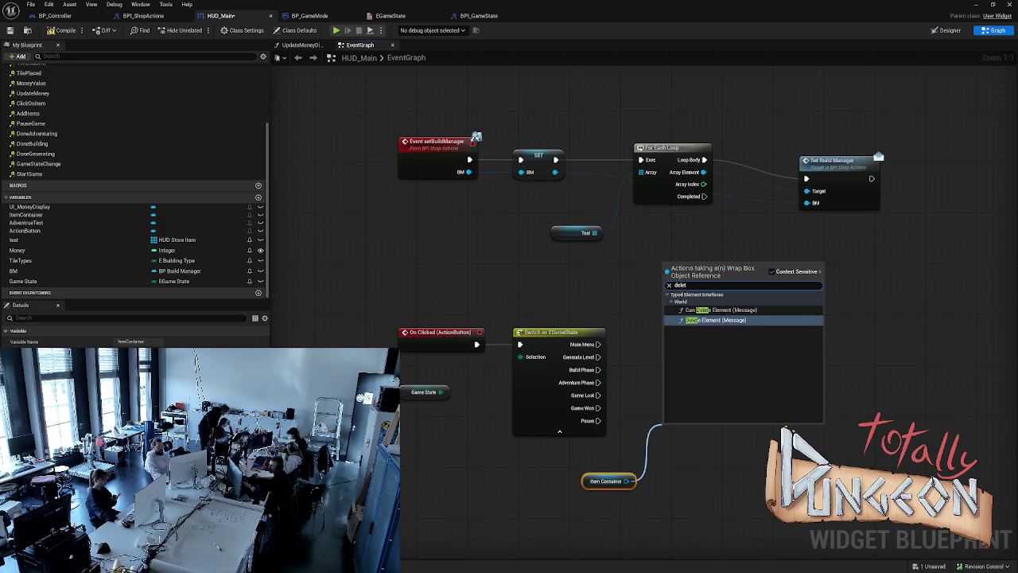
key("BackSpace")
key("BackSpace")
key("BackSpace")
type("remove ch")
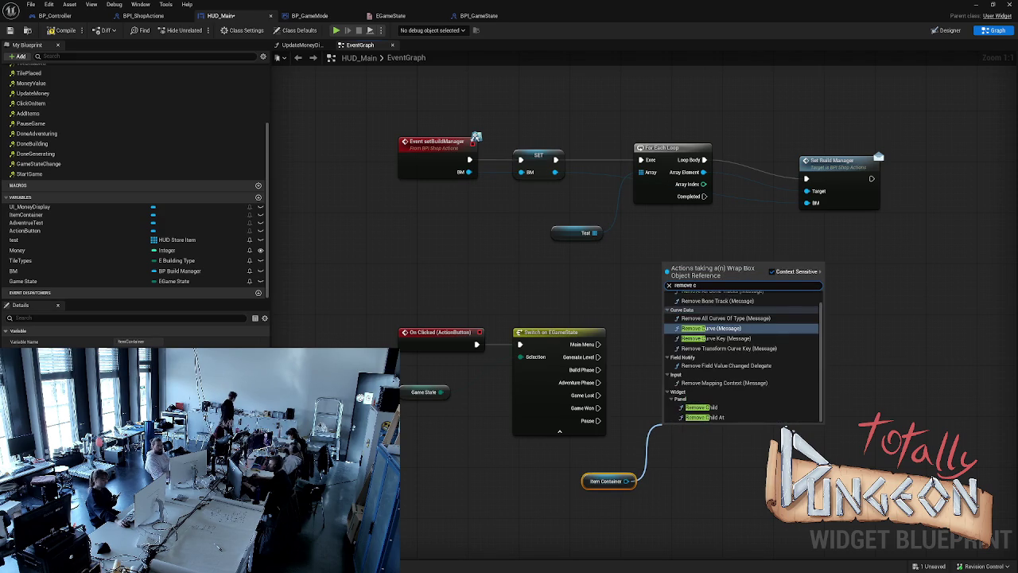
key("BackSpace")
key("BackSpace")
key("BackSpace")
type("childre")
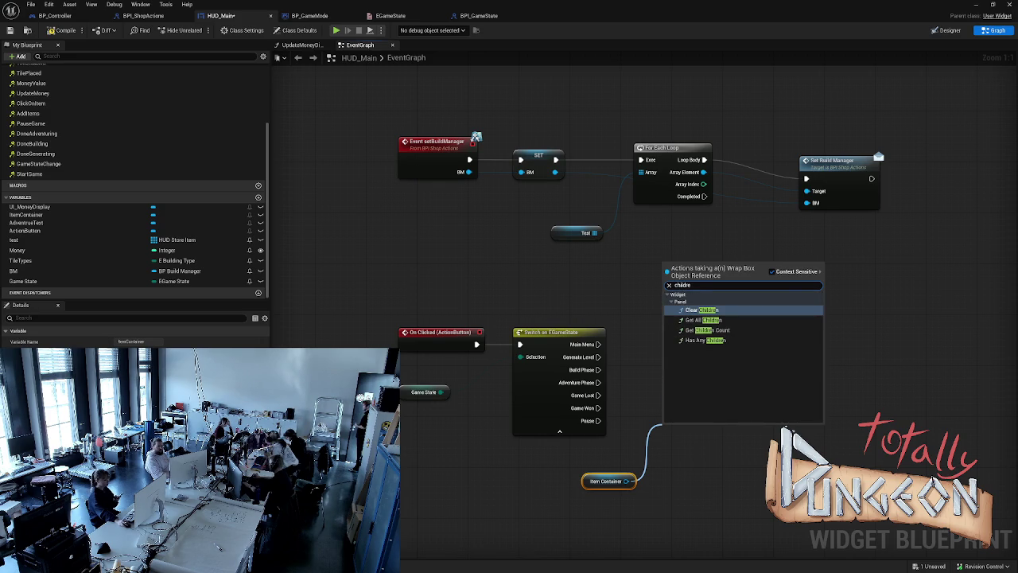
key("Return")
left_click_drag(686, 428, 693, 364)
mouse_move(598, 369)
left_mouse_down()
mouse_move(672, 382)
mouse_move(673, 354)
mouse_move(692, 350)
left_mouse_up()
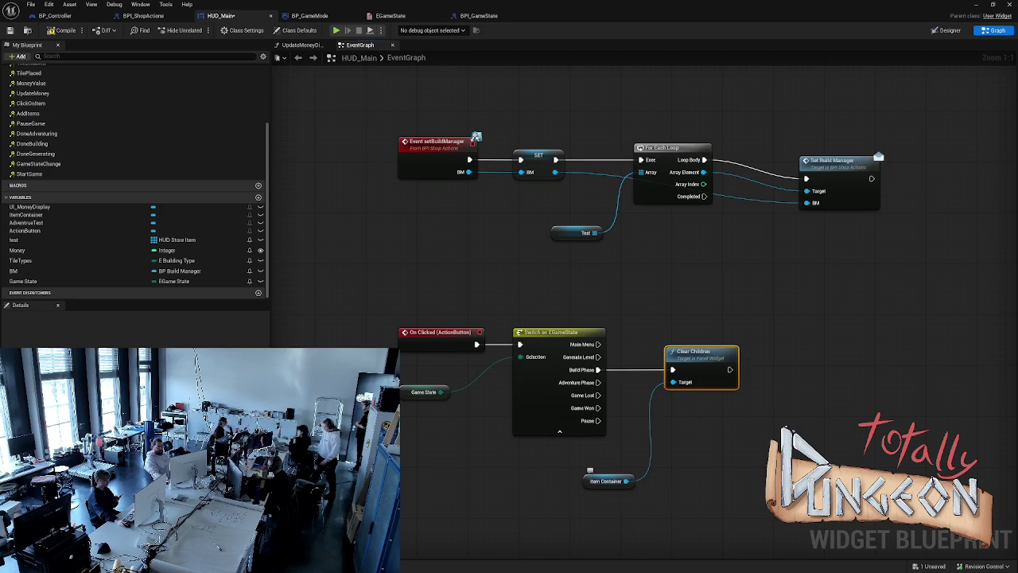
- Arrange Item Container and Clear Children neatly above the branch
mouse_move(595, 480)
left_mouse_down()
mouse_move(674, 383)
mouse_move(685, 335)
left_mouse_up()
key("Escape")
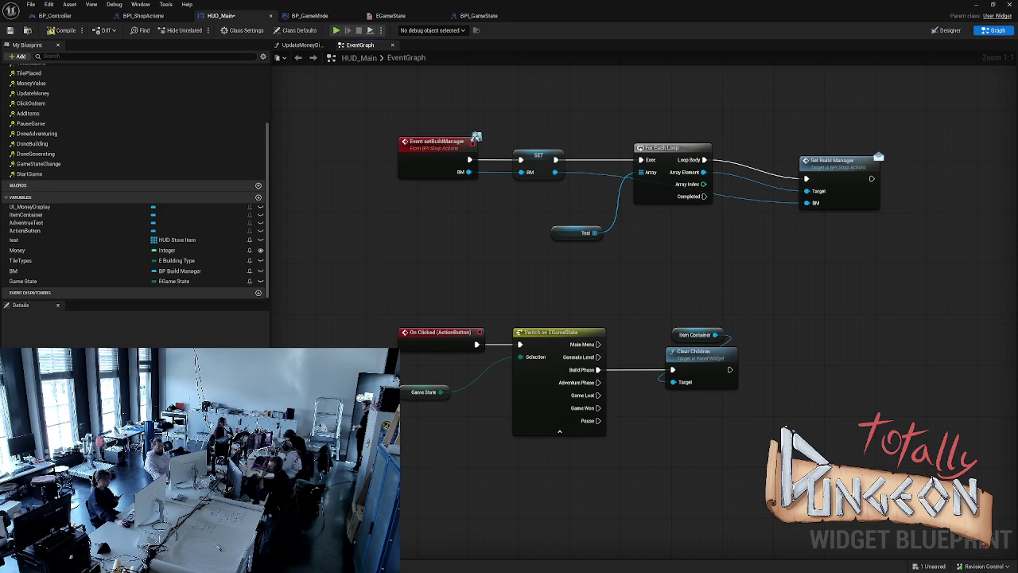
left_click_drag(664, 391, 773, 312)
left_click_drag(700, 352, 694, 313)
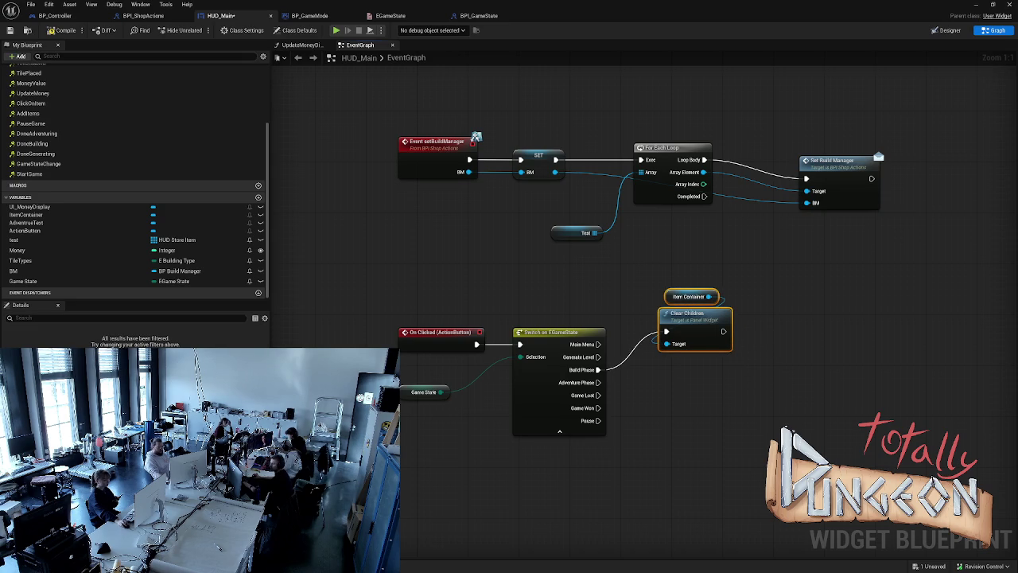
key("Escape")
left_click_drag(680, 384, 664, 396)
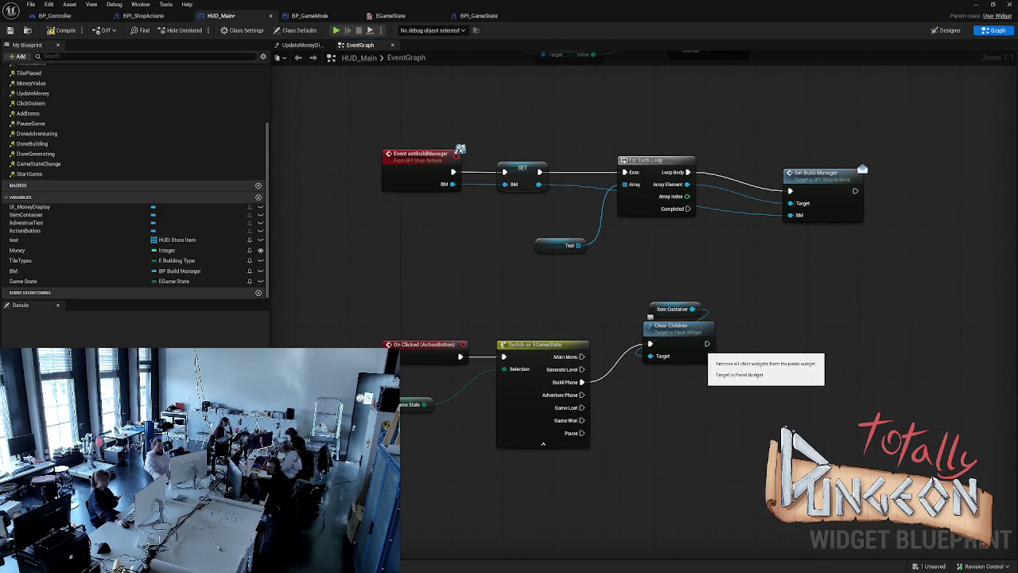
- Add a Done Building call after Clear Children and line it up
left_click_drag(707, 344, 753, 343)
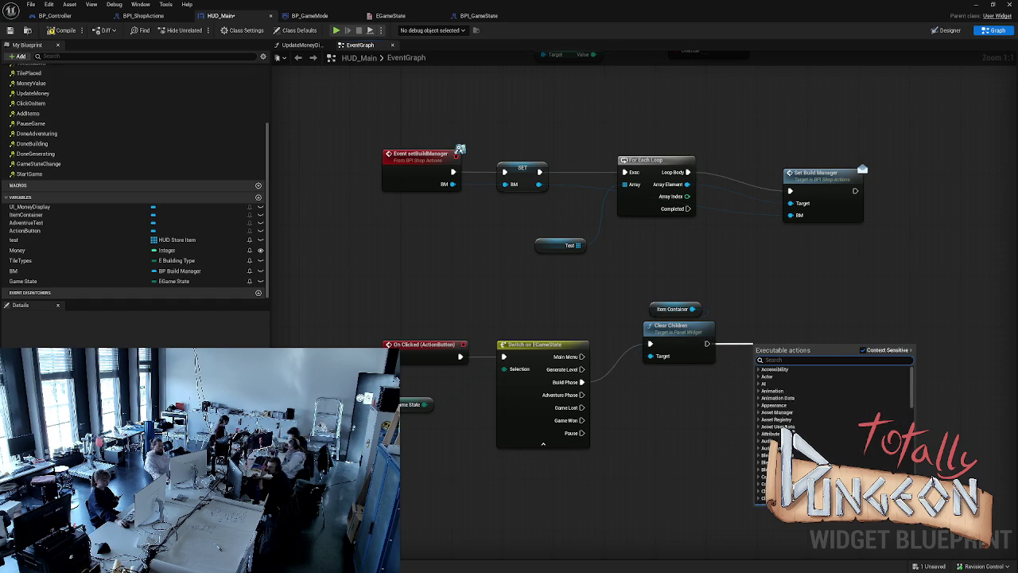
type("done building")
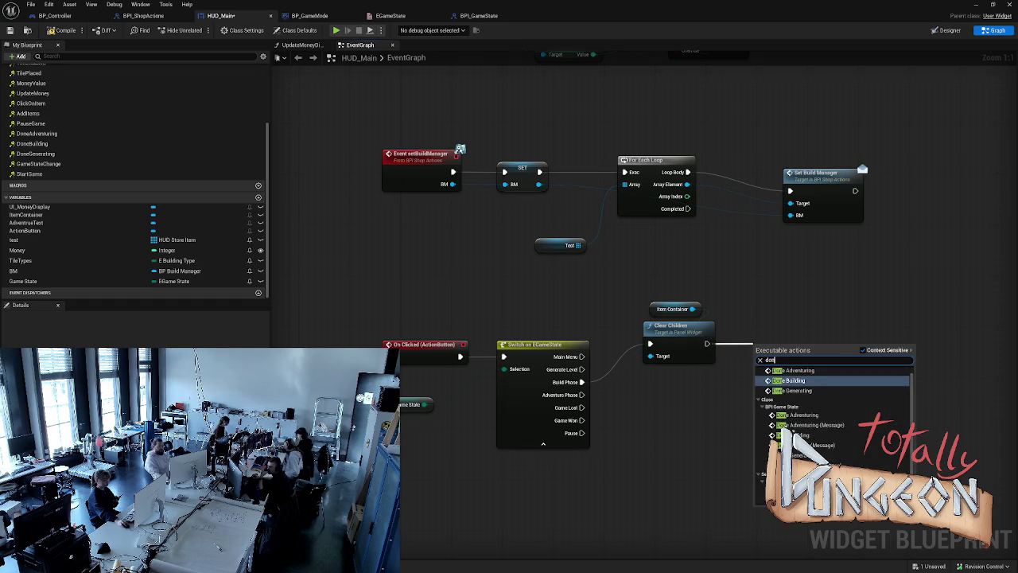
key("Return")
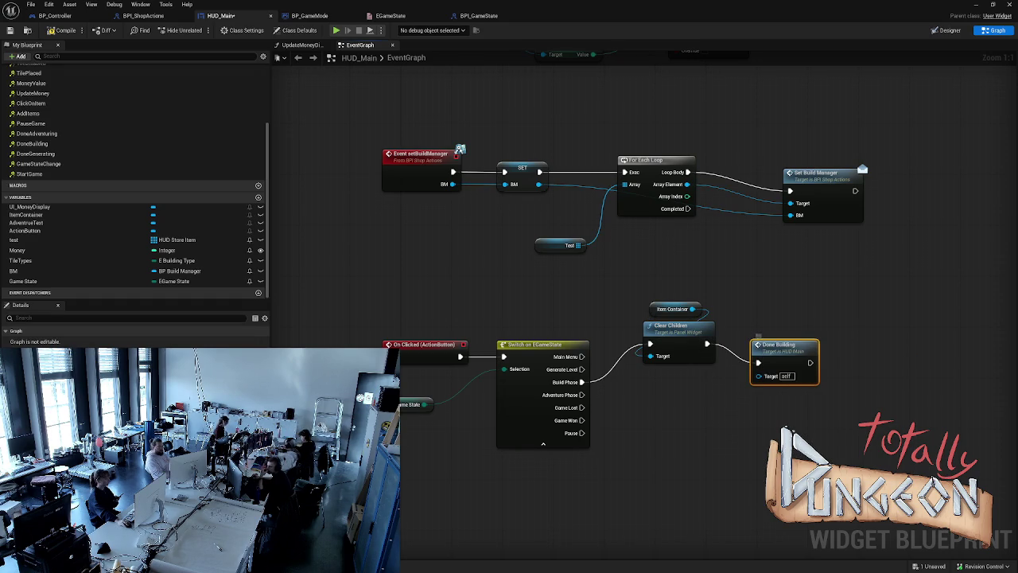
left_click_drag(783, 344, 802, 325)
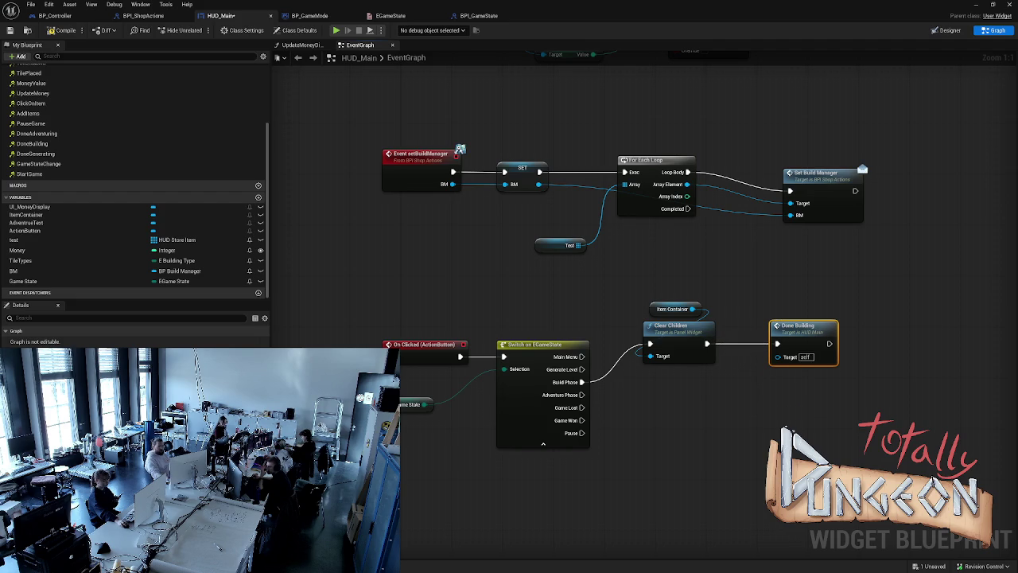
key("Escape")
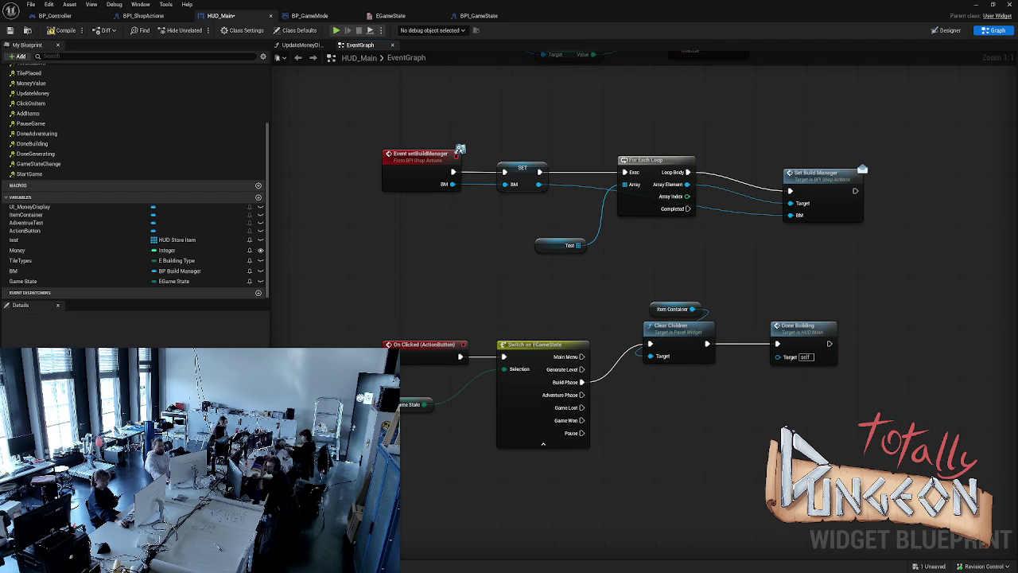
right_click(749, 384)
- Add a Get Game Mode node and try connecting it to Done Building's target
type("get g")
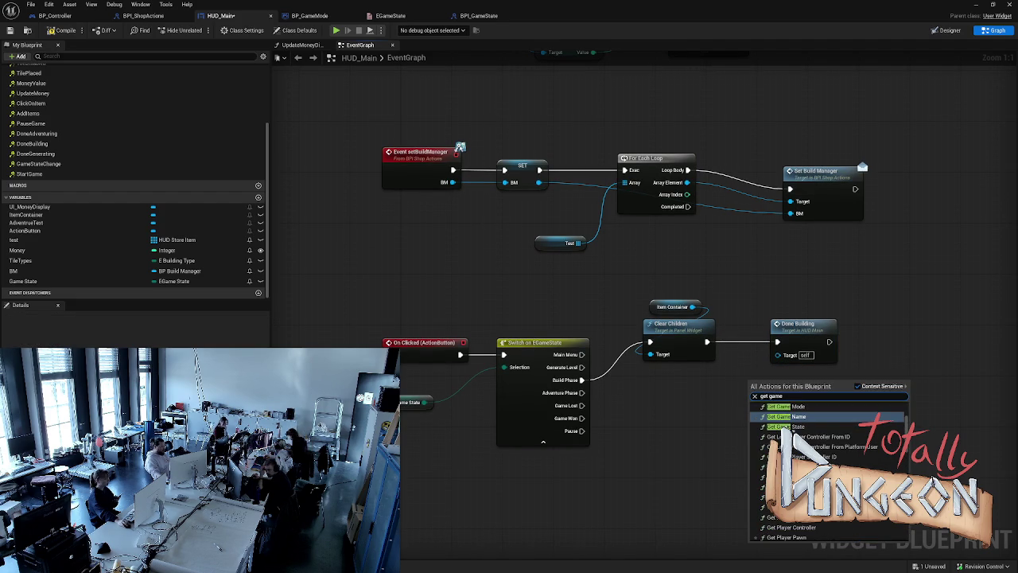
type("ame")
key("Return")
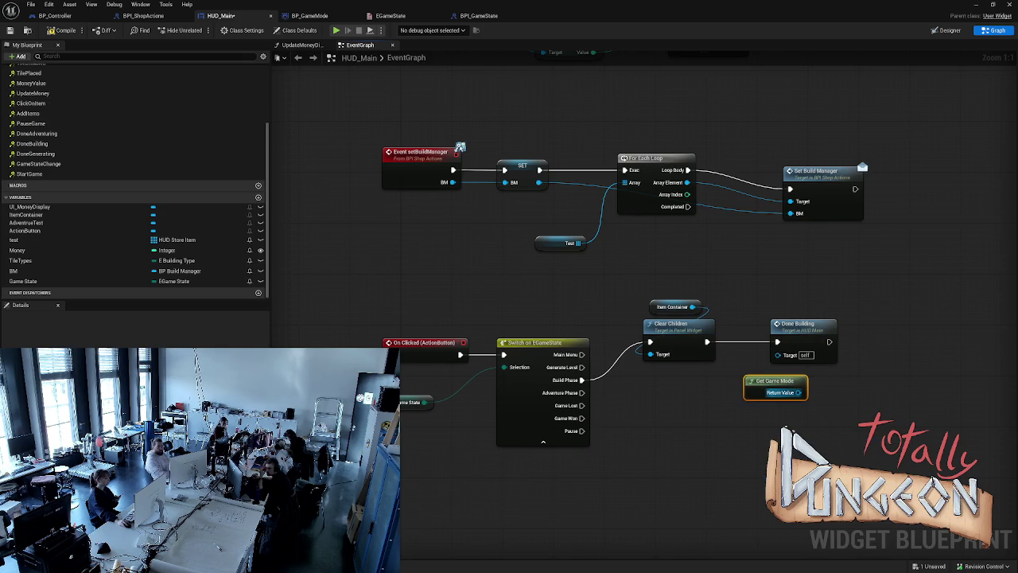
mouse_move(797, 392)
left_mouse_down()
mouse_move(763, 354)
mouse_move(794, 357)
mouse_move(784, 355)
mouse_move(712, 381)
mouse_move(782, 359)
left_mouse_up()
key("Escape")
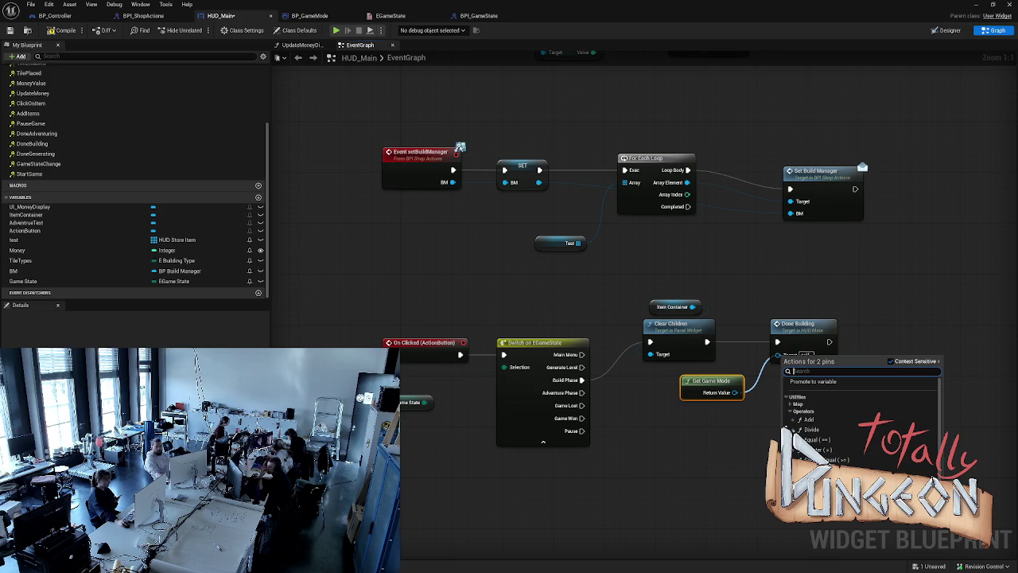
key("Escape")
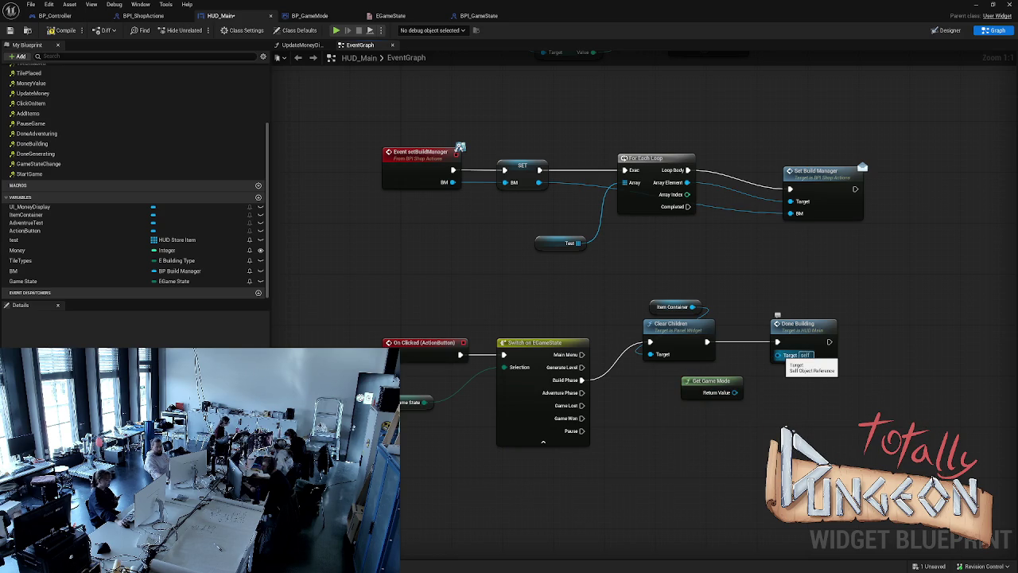
left_click_drag(735, 392, 779, 357)
- Replace Done Building with the BPI Game State Done Building call, targeted by Get Game Mode
left_click(780, 323)
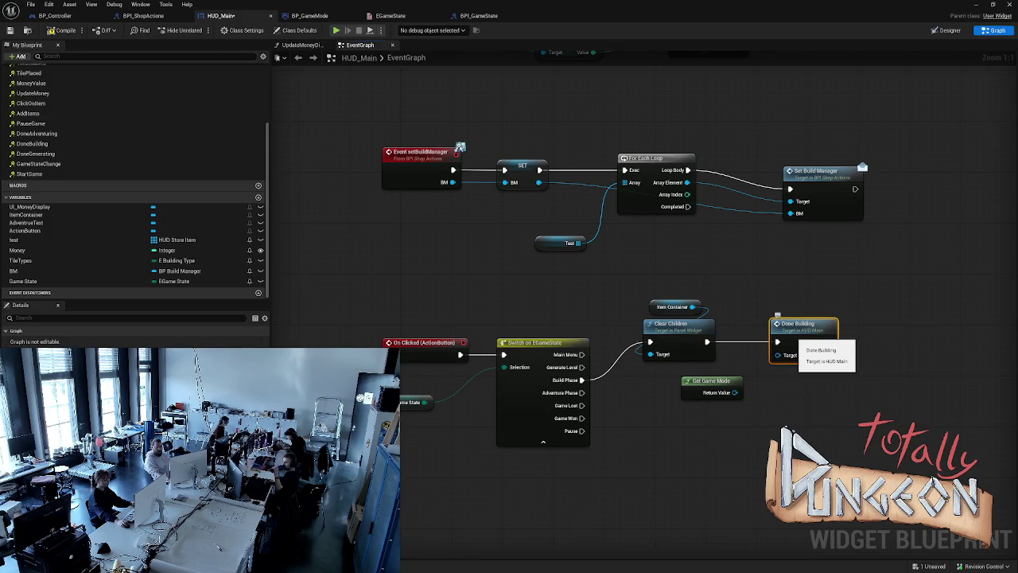
key("Delete")
mouse_move(707, 342)
left_mouse_down()
mouse_move(770, 353)
mouse_move(784, 343)
left_mouse_up()
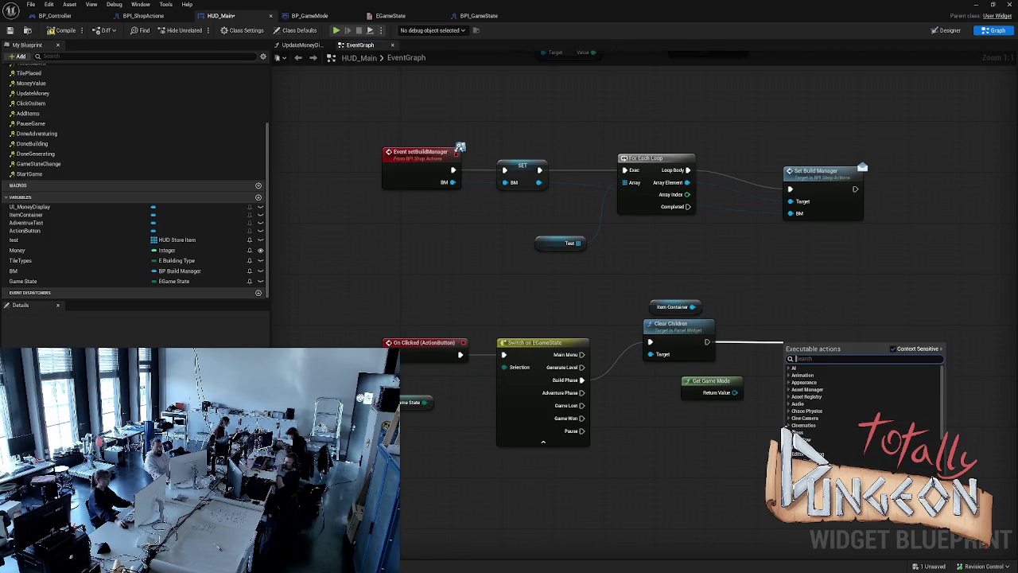
type("done b")
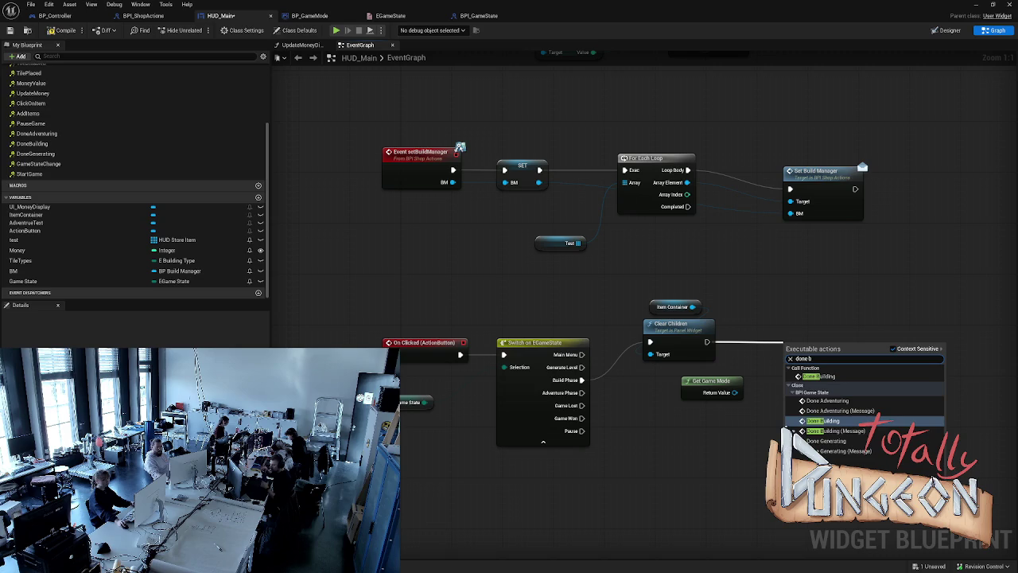
key("Return")
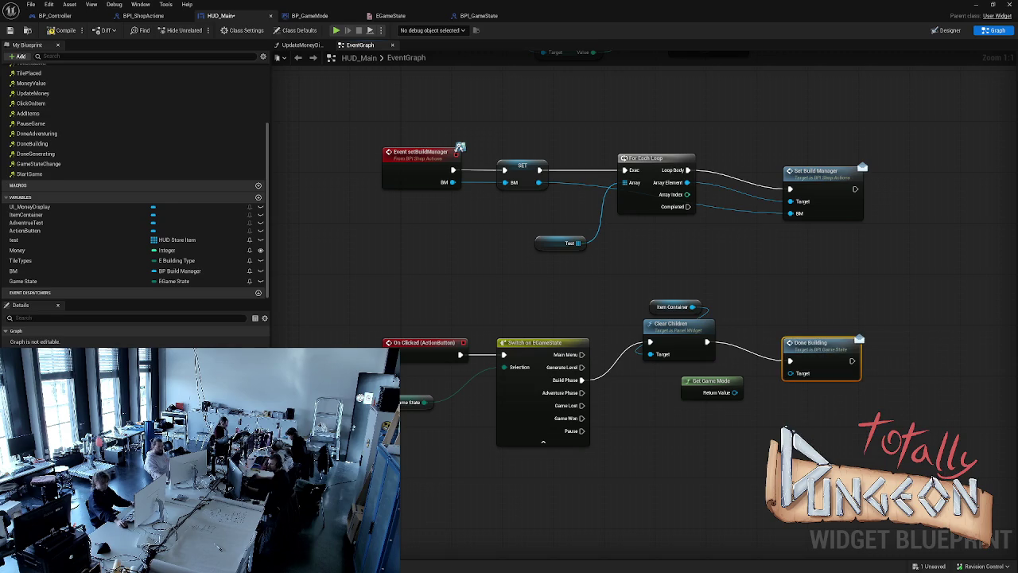
left_click_drag(734, 393, 790, 373)
left_click_drag(819, 343, 796, 322)
key("Escape")
- Place Get Game Mode beside Done Building and compile HUD_Main
mouse_move(710, 380)
left_mouse_down()
mouse_move(750, 284)
mouse_move(812, 291)
left_mouse_up()
mouse_move(401, 51)
left_mouse_down()
mouse_move(792, 303)
mouse_move(785, 311)
left_mouse_up()
left_click(792, 305)
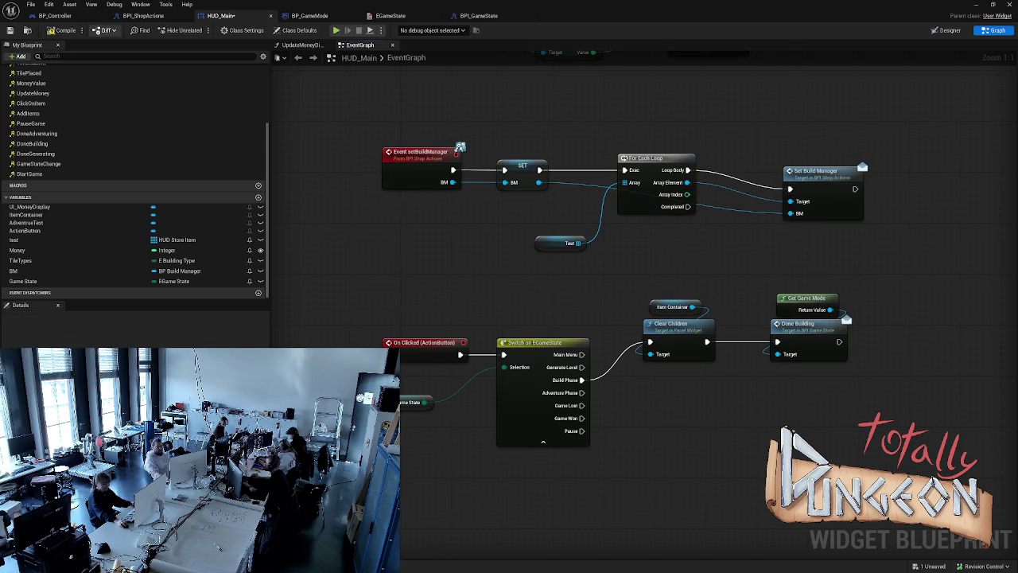
left_click(64, 31)
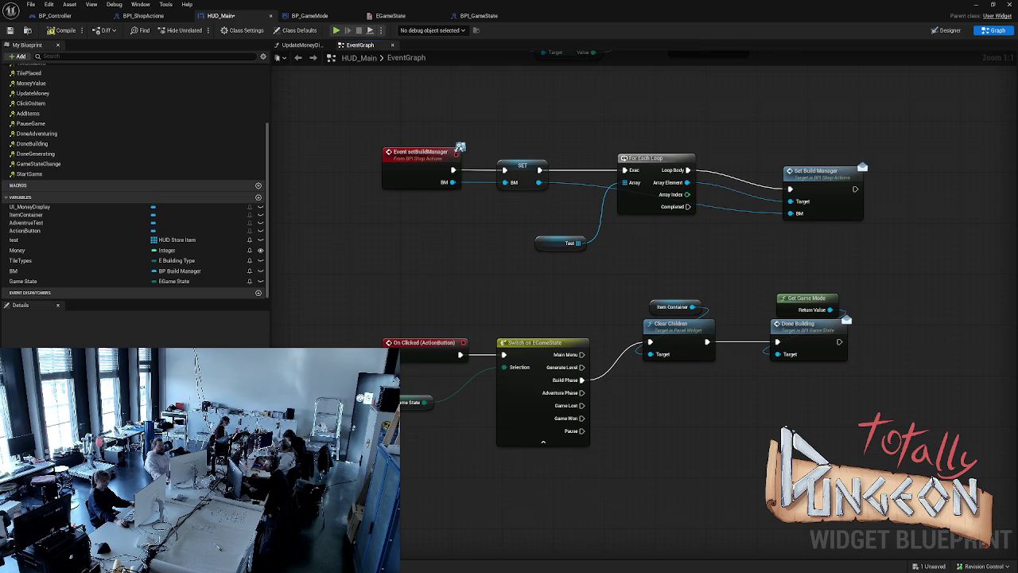
mouse_move(582, 392)
left_mouse_down()
mouse_move(658, 409)
mouse_move(633, 408)
left_mouse_up()
- Cancel the Adventure Phase wire and go to BP_BuildManager's empty RandomizeStartAndEnd graph
key("Escape")
left_click_drag(636, 238, 545, 447)
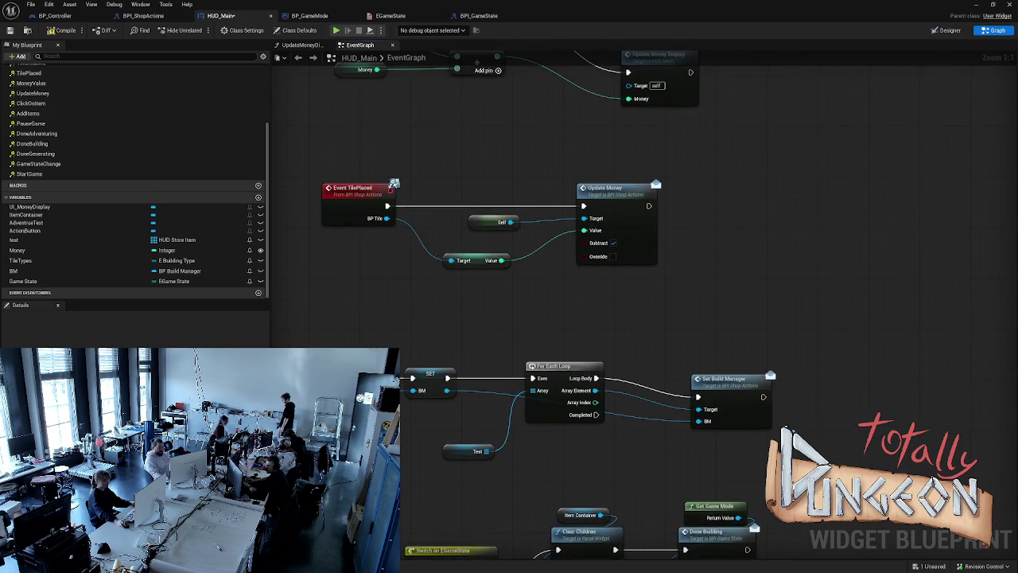
scroll(594, 327, "down", 2)
mouse_move(594, 327)
left_mouse_down()
mouse_move(608, 312)
mouse_move(587, 345)
mouse_move(557, 357)
mouse_move(609, 343)
mouse_move(586, 363)
mouse_move(524, 373)
left_mouse_up()
scroll(580, 348, "down", 1)
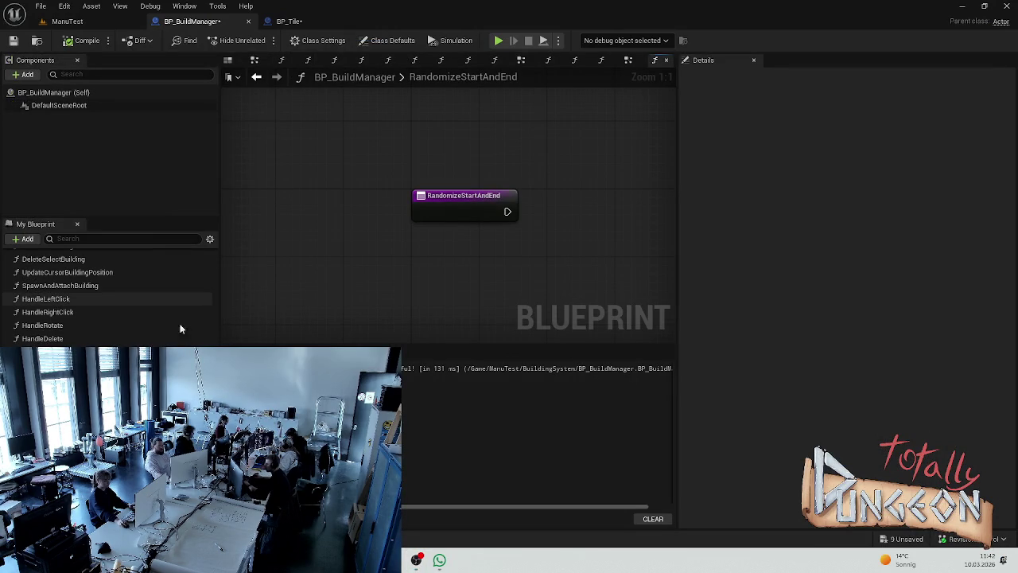
left_click_drag(484, 275, 454, 242)
left_click_drag(406, 208, 294, 139)
scroll(104, 303, "down", 5)
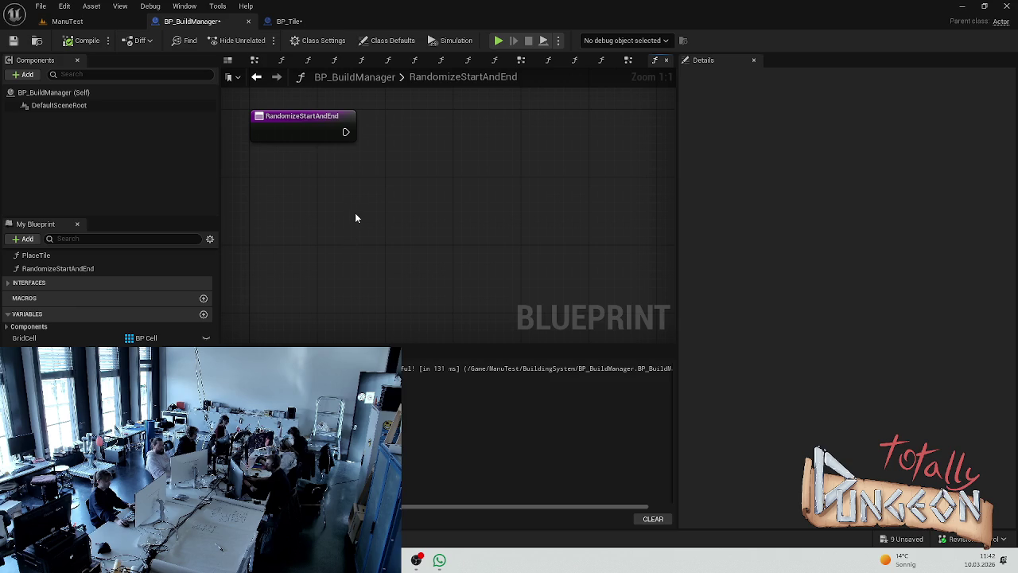
- Make RandomizeStartAndEnd pure and add an output named RandomCoords
left_click(304, 128)
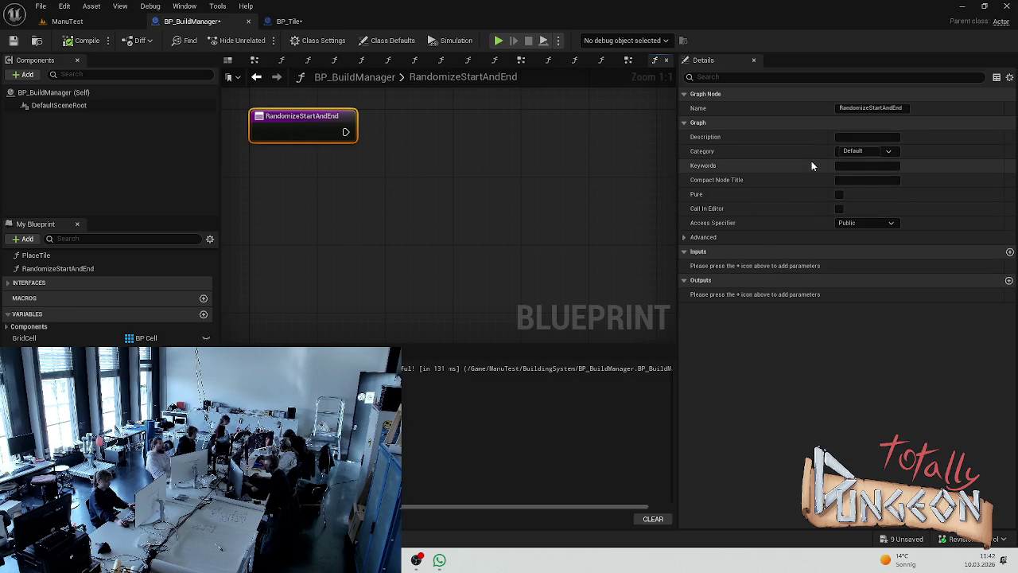
left_click(839, 194)
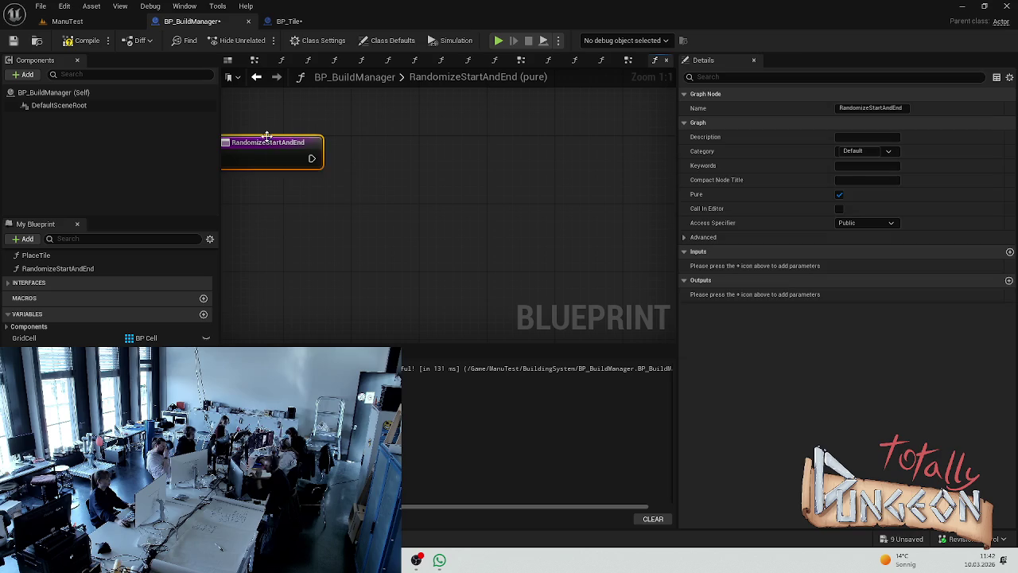
left_click(1009, 280)
left_click(738, 294)
type("RandomX")
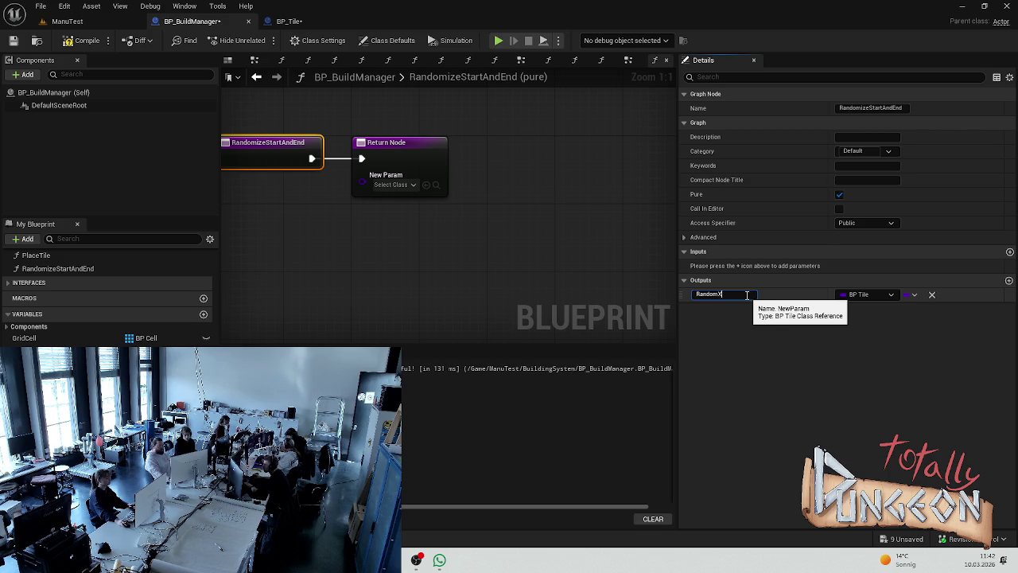
key("BackSpace")
type("ords")
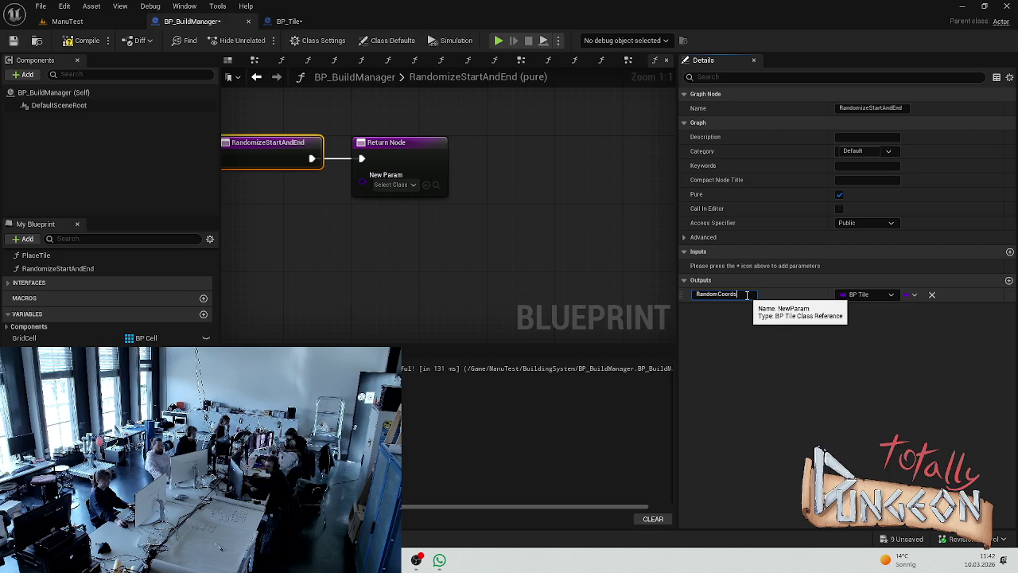
key("Return")
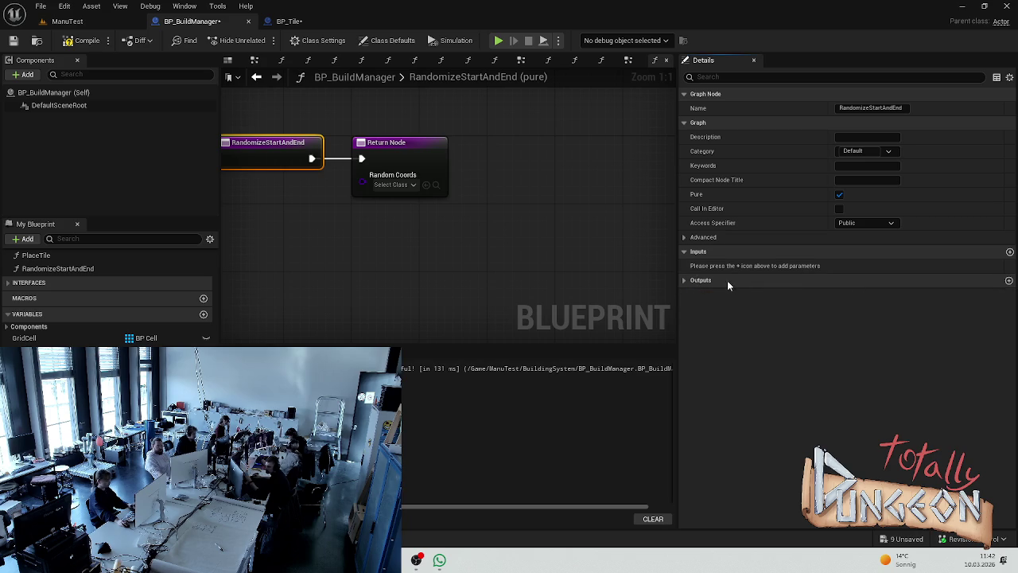
- Set the RandomCoords output type to Int Point and move the Return Node right
left_click(696, 281)
left_click(859, 295)
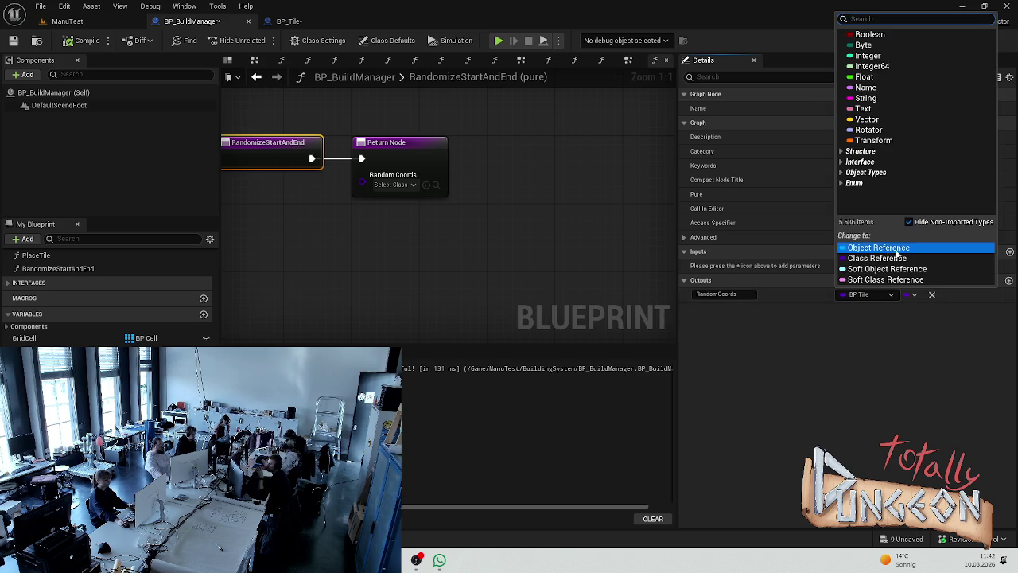
left_click(877, 256)
left_click(865, 294)
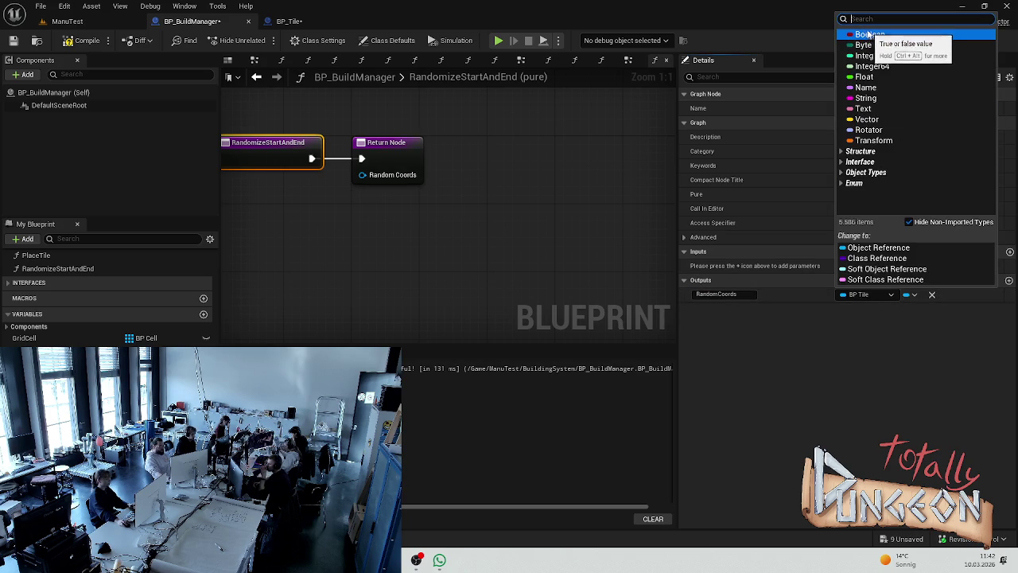
type("IntPo")
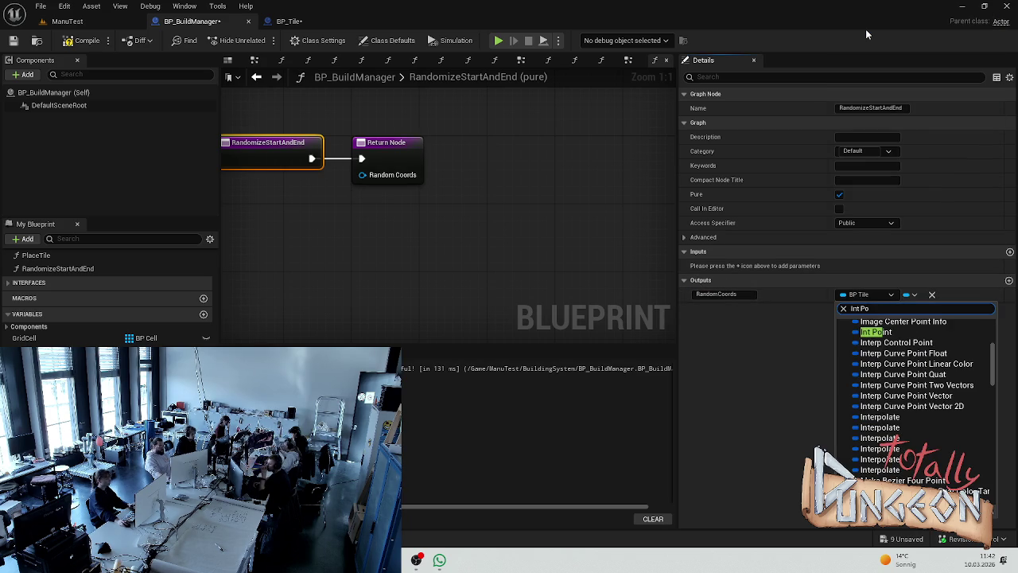
left_click(875, 331)
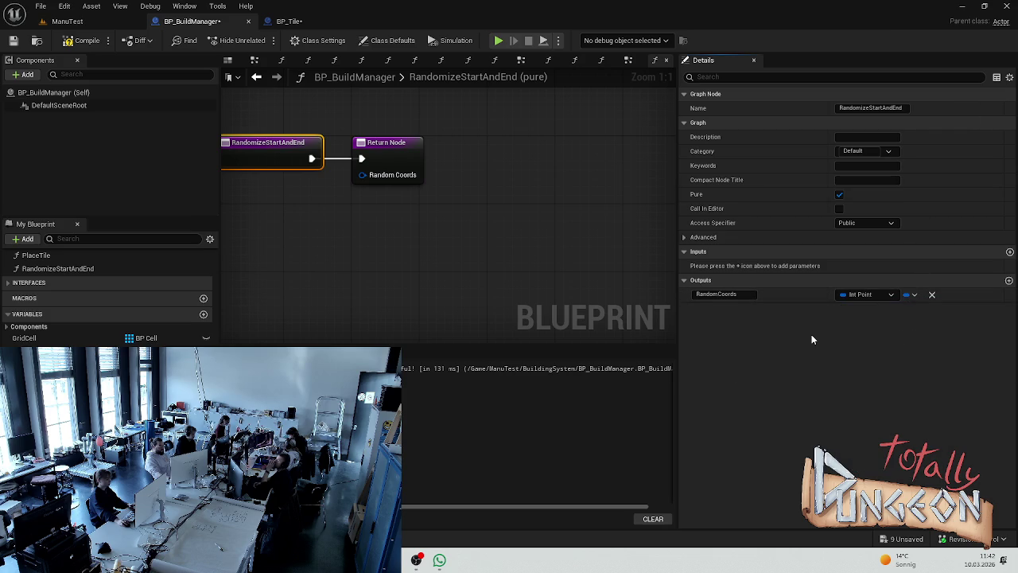
left_click_drag(407, 158, 550, 157)
left_click(408, 132)
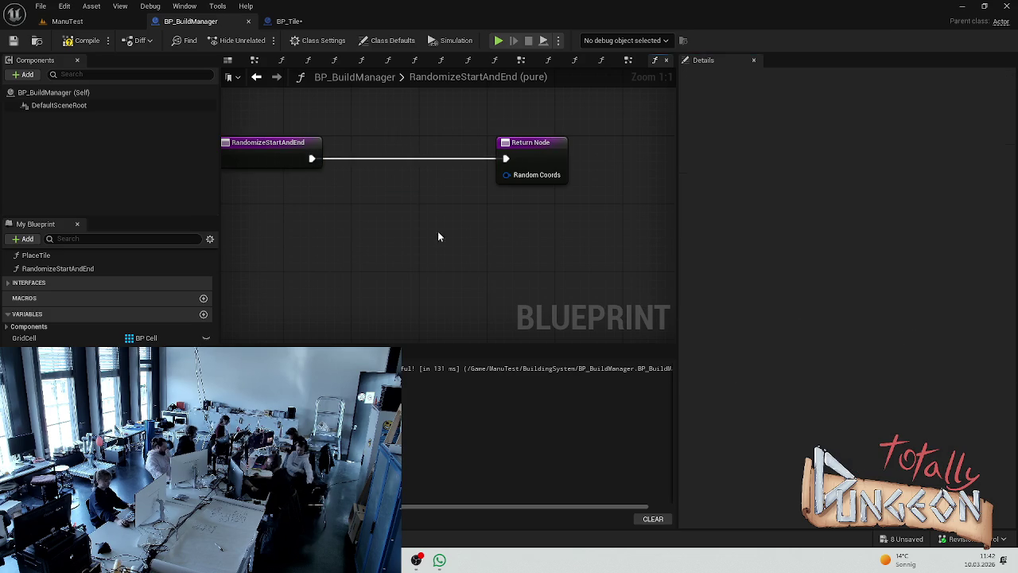
- Split the Random Coords pin into X and Y and shift the RandomizeStartAndEnd node left
right_click(522, 177)
left_click(544, 230)
key("Home")
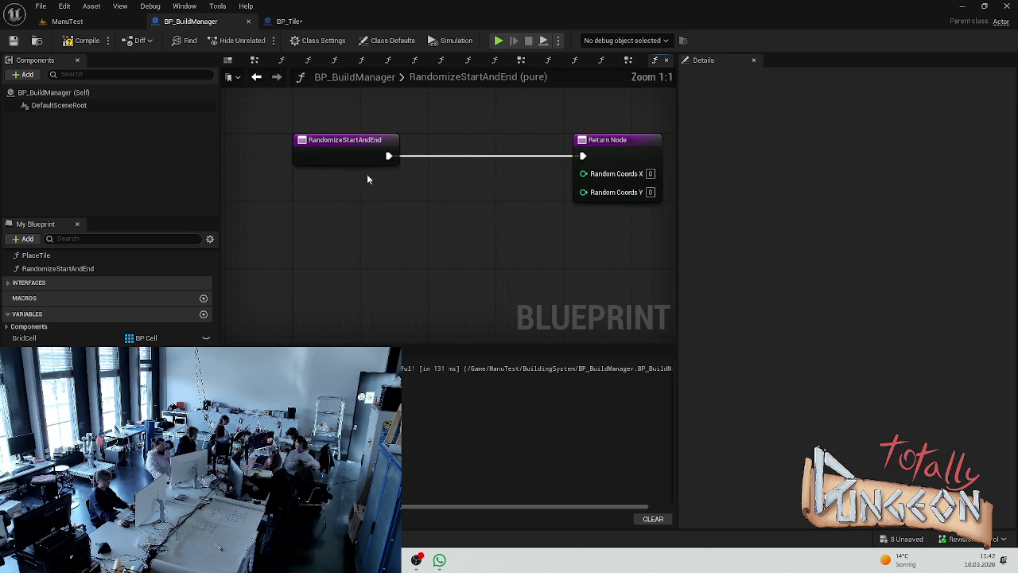
left_click_drag(380, 147, 318, 147)
left_click(402, 140)
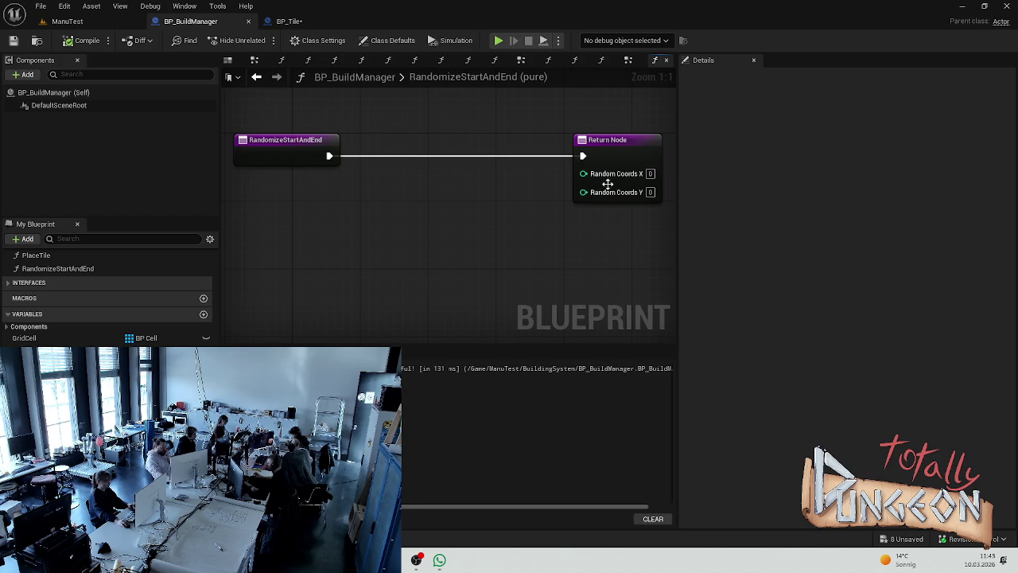
- Rename the output RandomCoordsStart and add a second output named RandomCoordsEnd
left_click(609, 141)
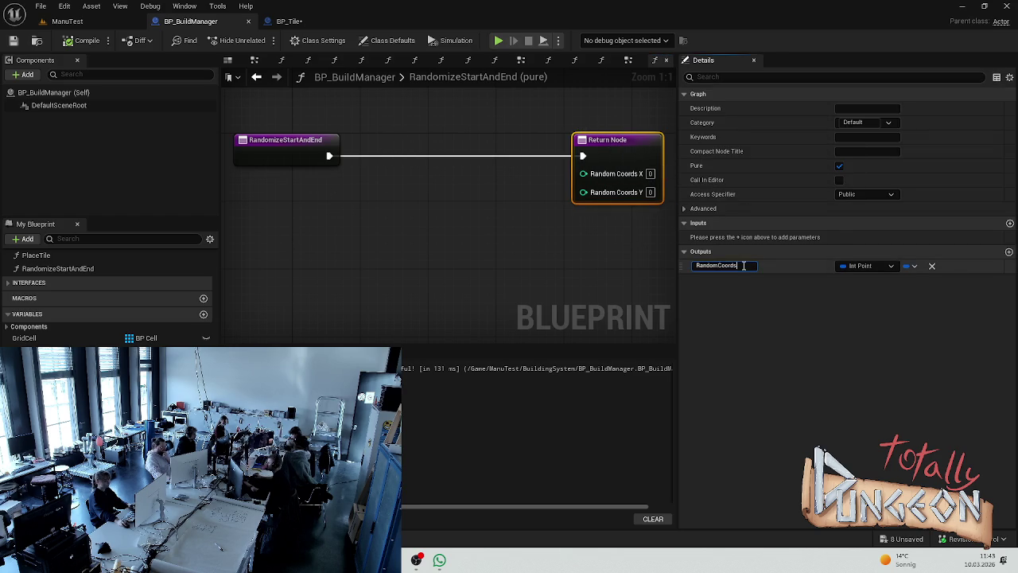
type("Start")
key("Return")
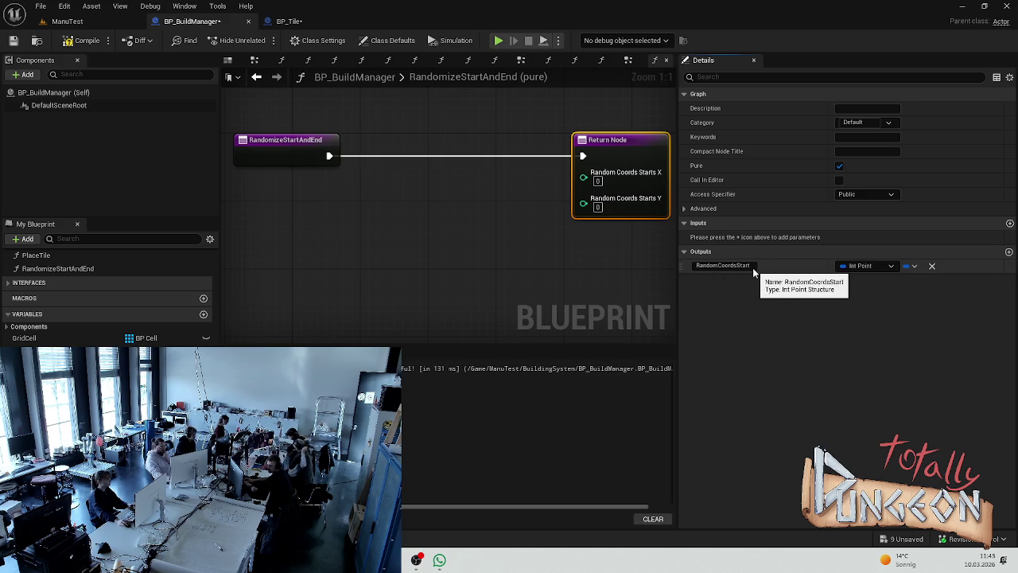
left_click(1008, 251)
type("RandomCoords")
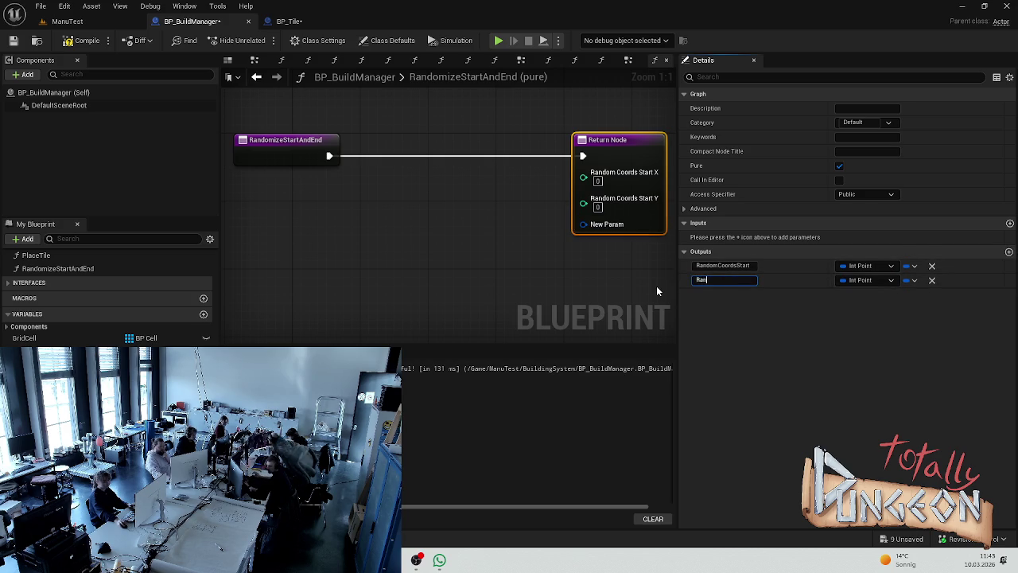
type("End")
key("Return")
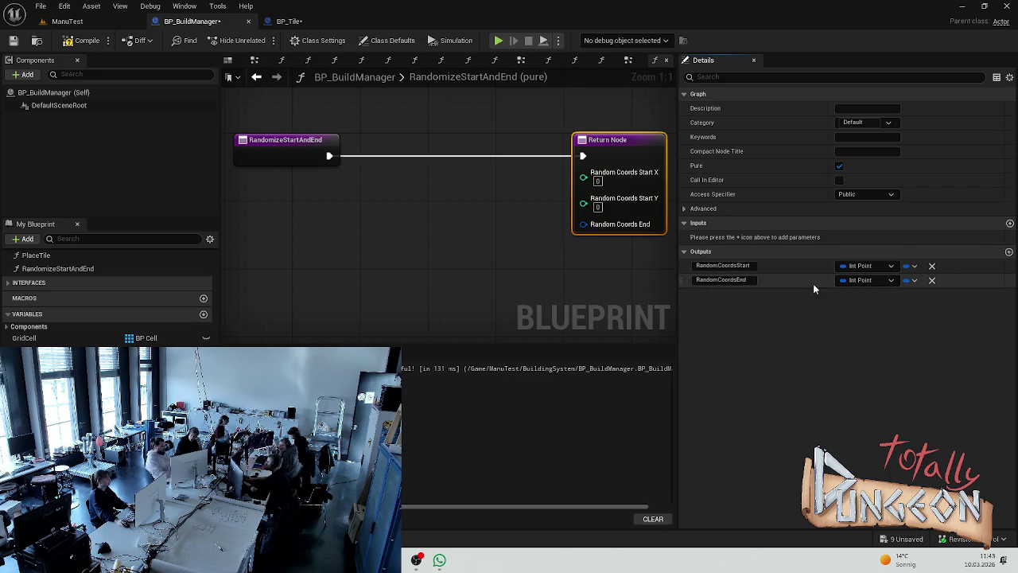
- Split Random Coords End into X and Y, then tidy the Return and RandomizeStartAndEnd nodes
right_click(624, 229)
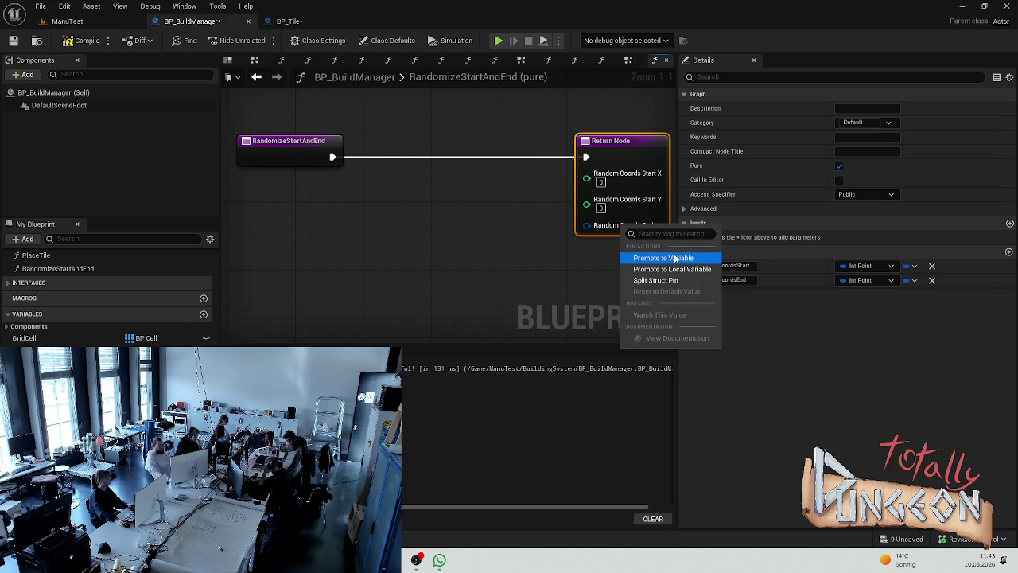
left_click(655, 280)
scroll(410, 221, "down", 3)
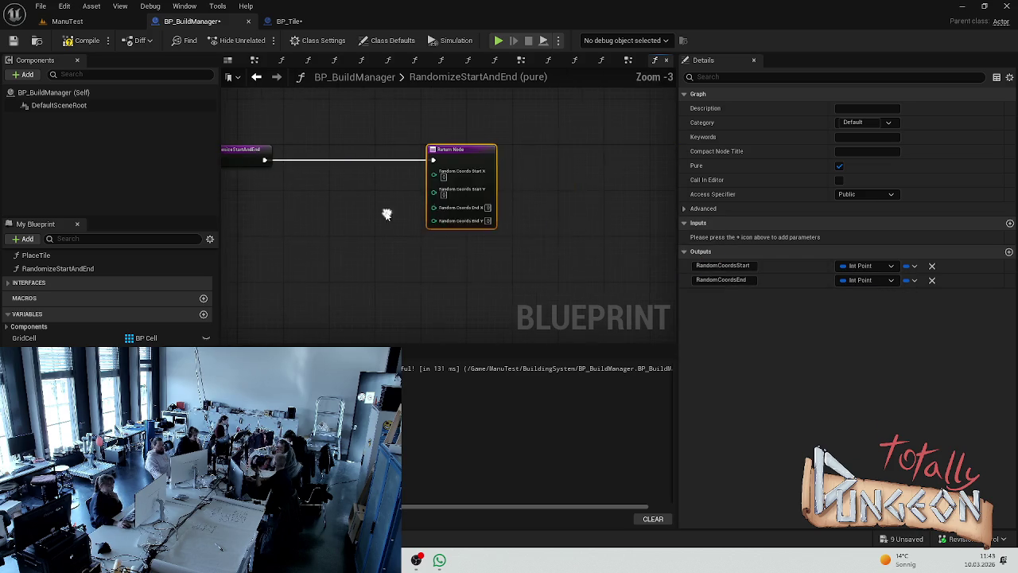
left_click_drag(410, 221, 482, 221)
left_click(386, 262)
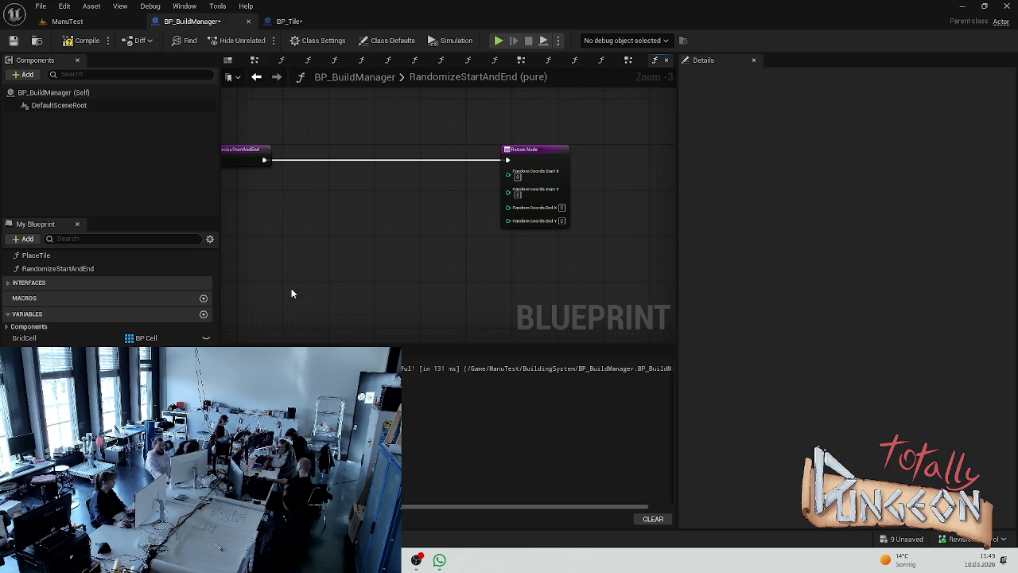
scroll(291, 291, "down", 3)
scroll(291, 271, "up", 4)
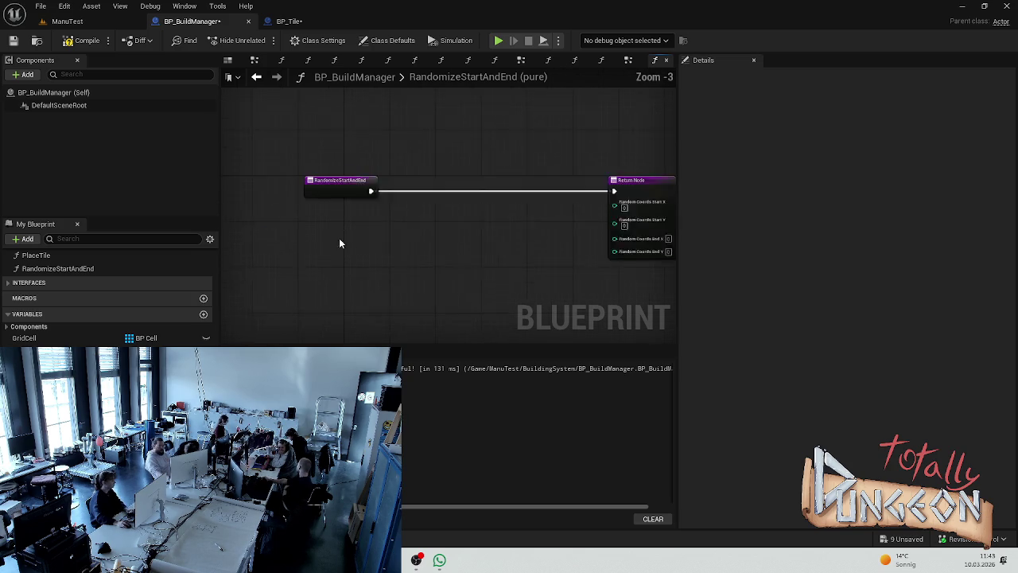
left_click_drag(333, 185, 339, 178)
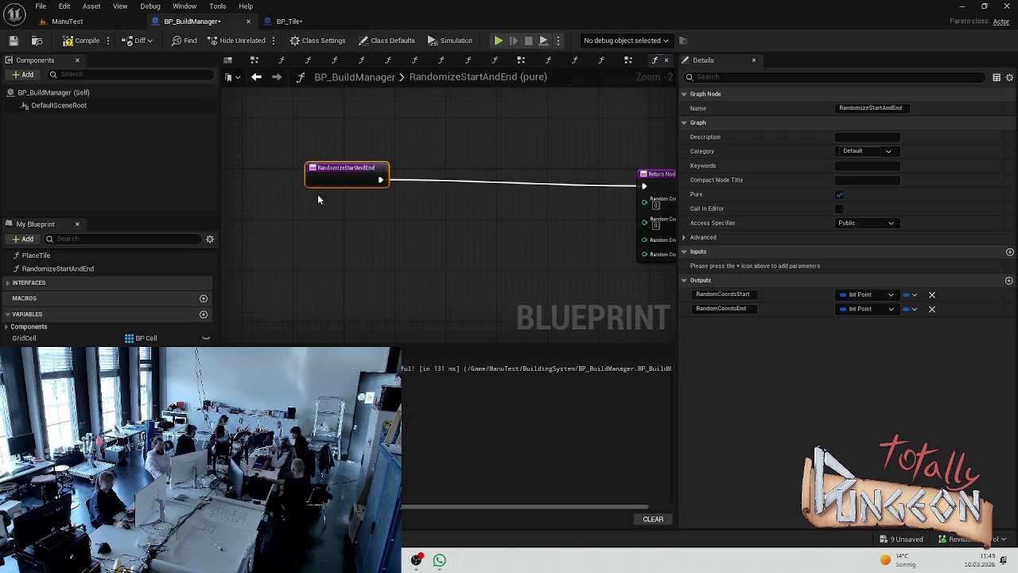
left_click(419, 296)
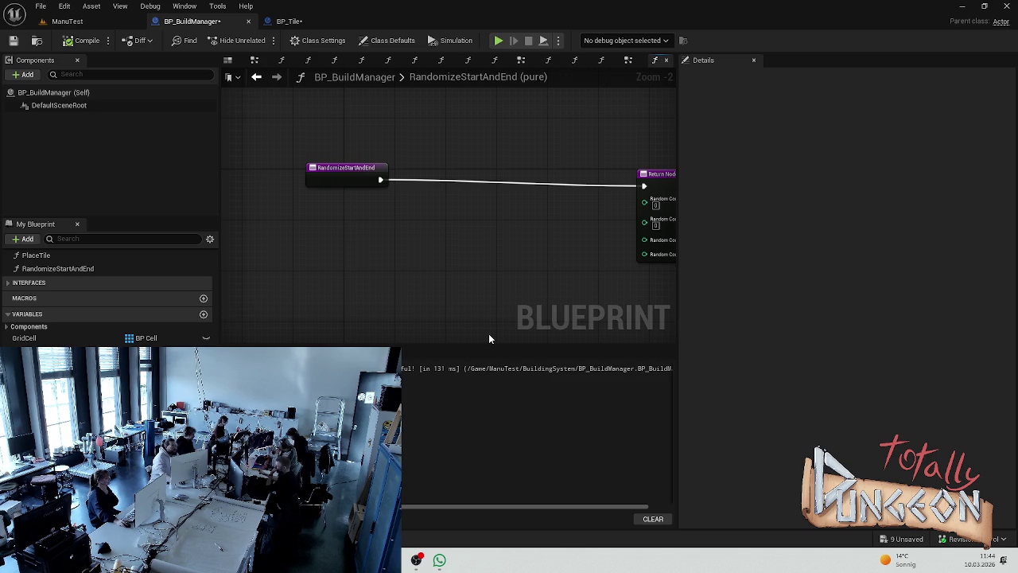
- Save the blueprint and add a new local variable to the function
left_click(275, 247)
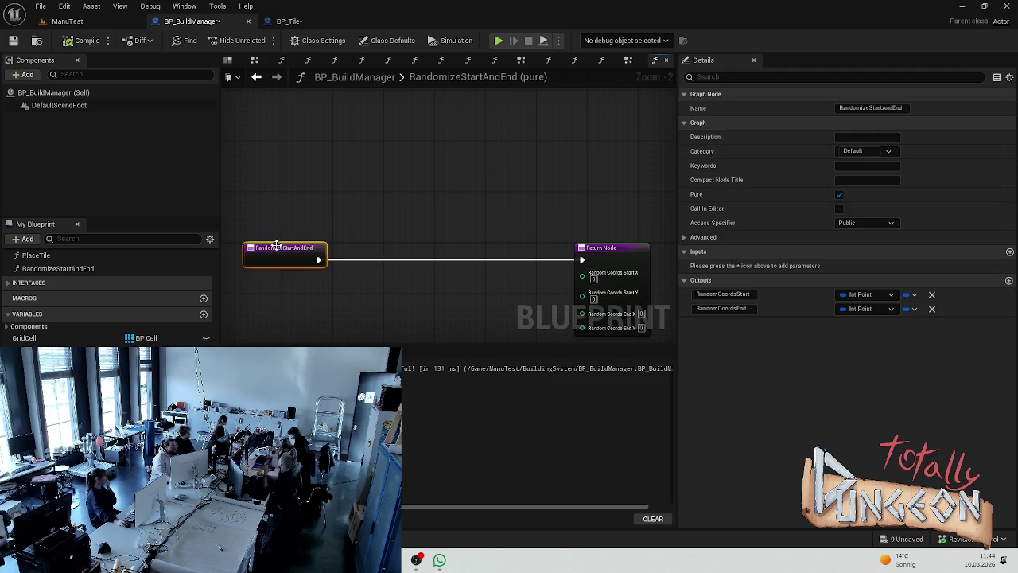
key("ctrl+s")
scroll(327, 270, "up", 2)
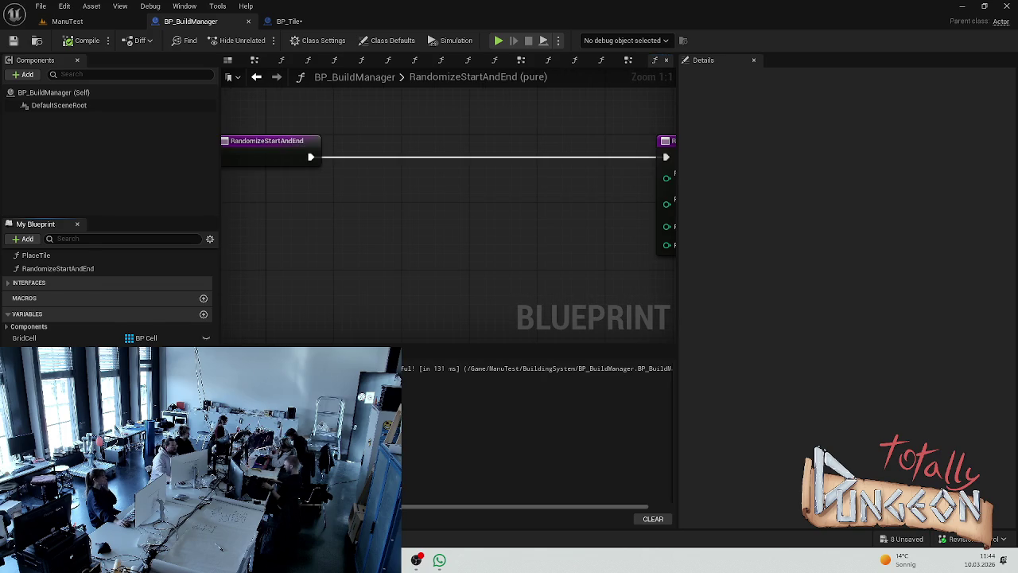
left_click(204, 374)
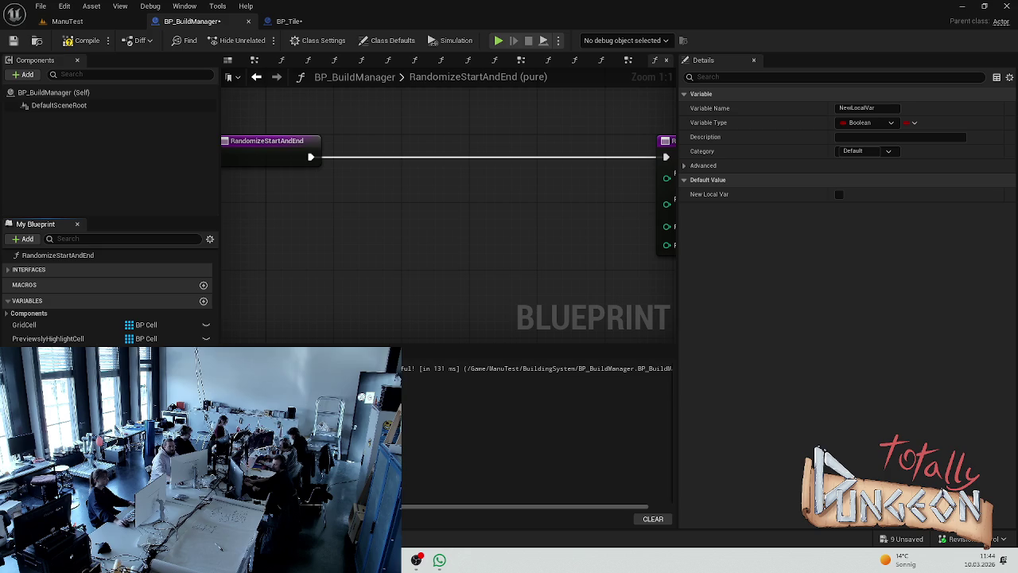
left_click(361, 281)
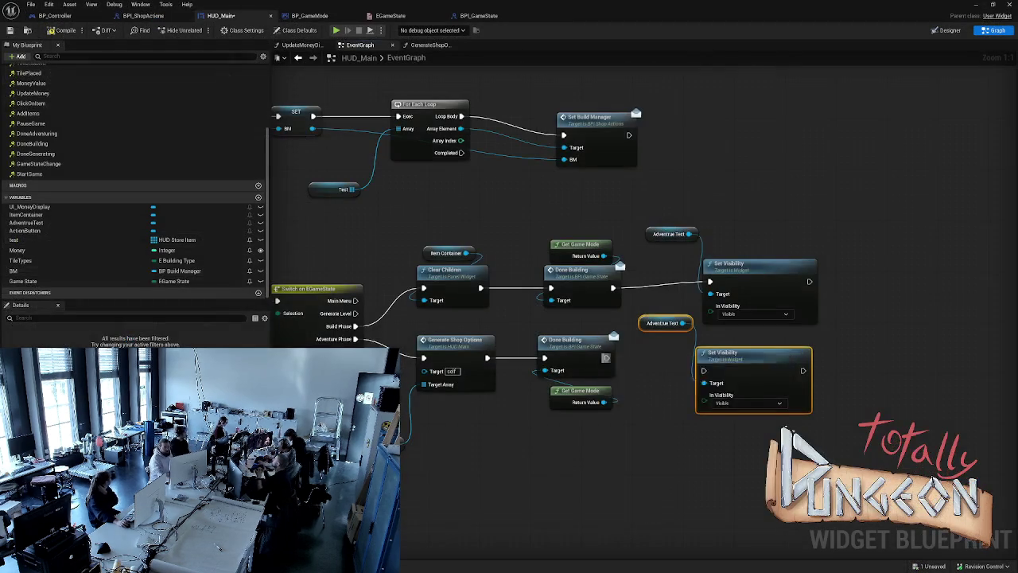
- Wire the lower Done Building into the second Set Visibility and set it to Hidden
left_click_drag(606, 358, 703, 370)
left_click(747, 403)
left_click(724, 430)
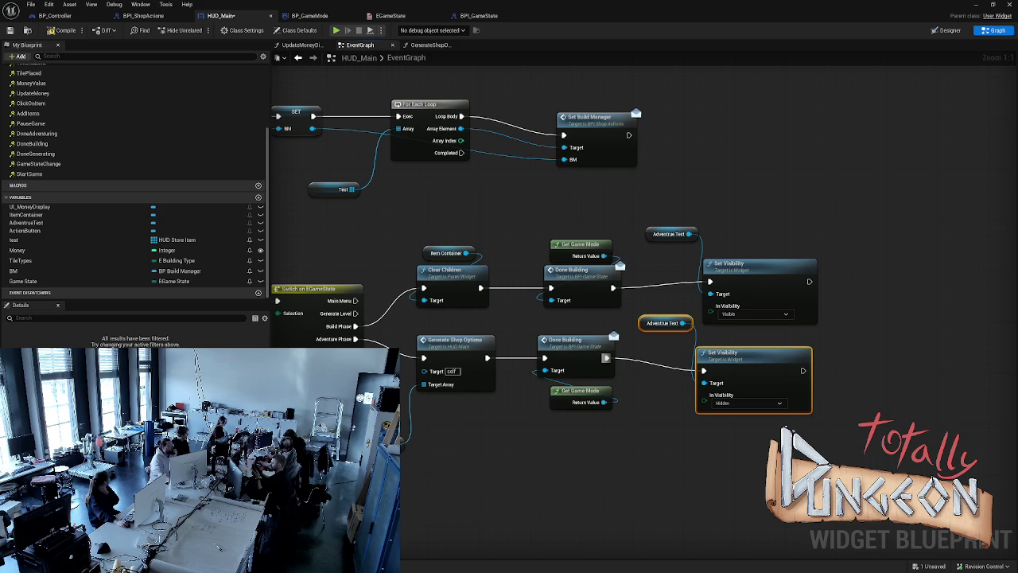
- Compile and save HUD_Main, then run and stop a test simulation with Alt+S
left_click(60, 32)
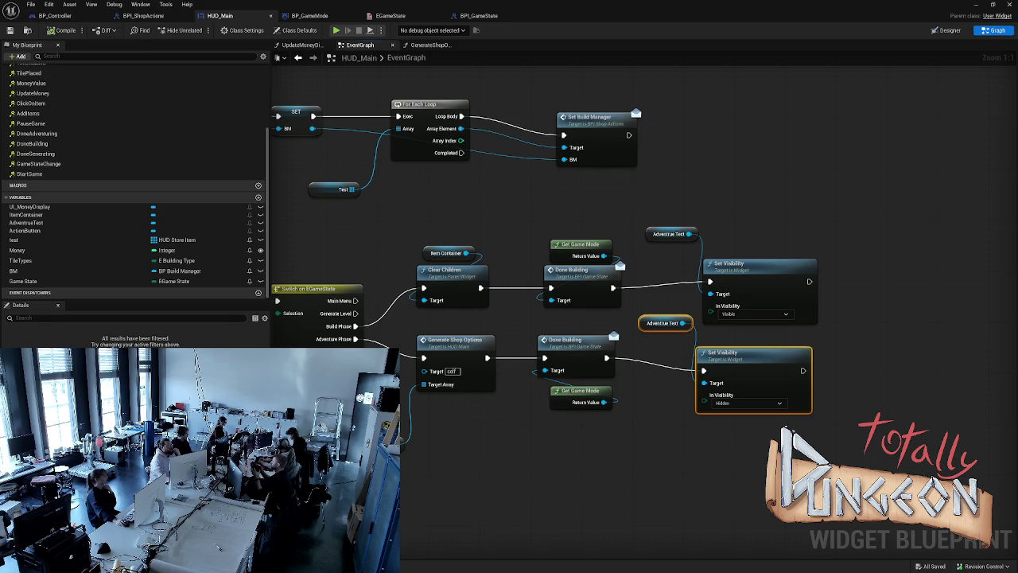
key("alt+s")
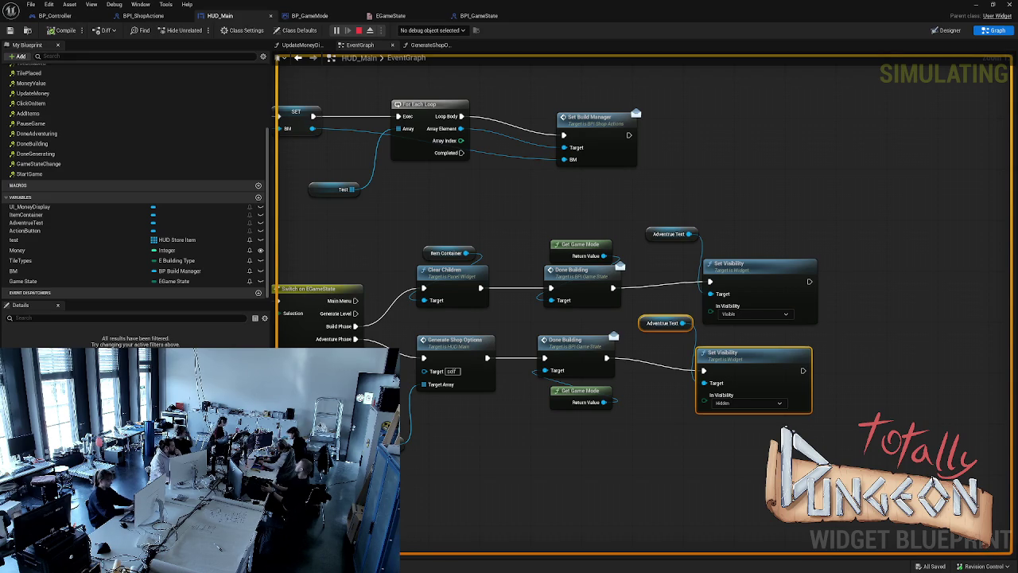
key("Escape")
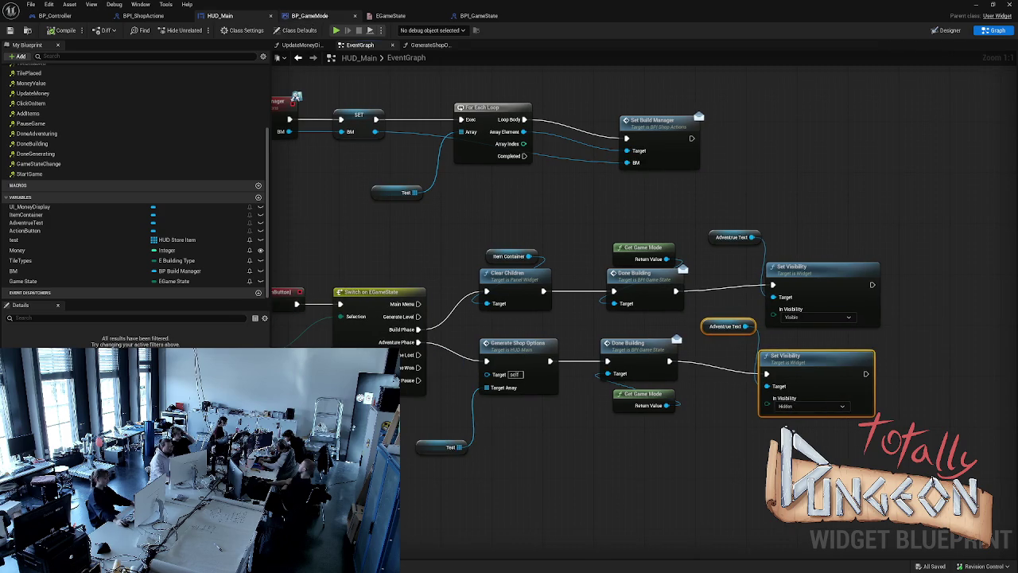
- In BP_GameMode, set the BeginPlay SET node's EGame State to BuildPhase
left_click(309, 15)
scroll(358, 158, "down", 6)
scroll(358, 159, "up", 2)
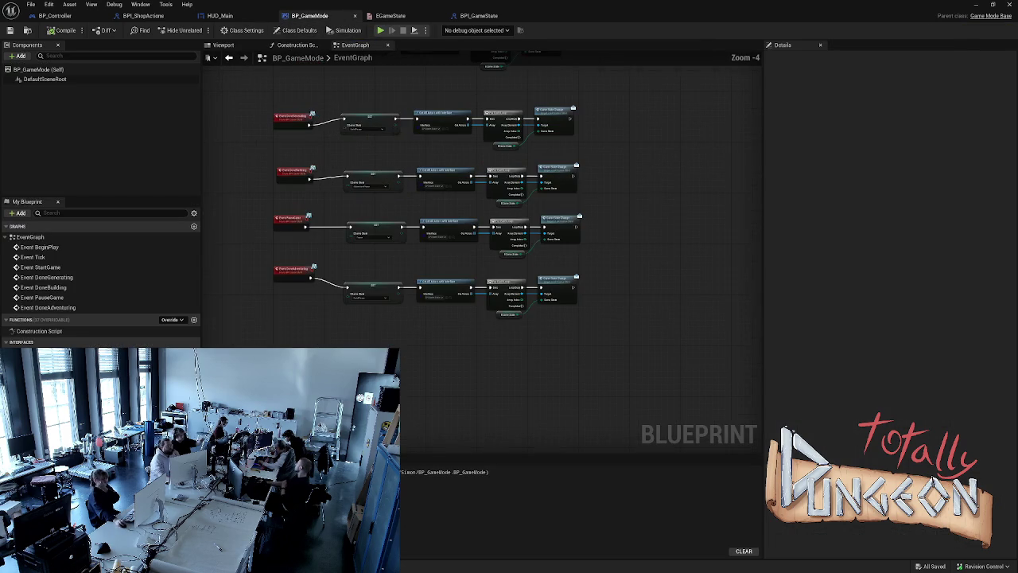
scroll(359, 158, "up", 1)
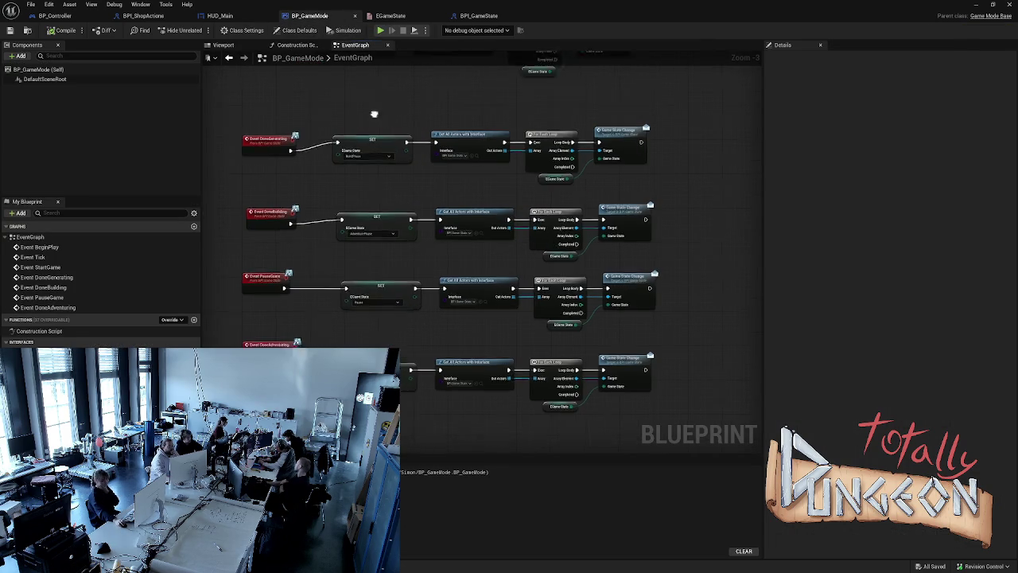
left_click(373, 176)
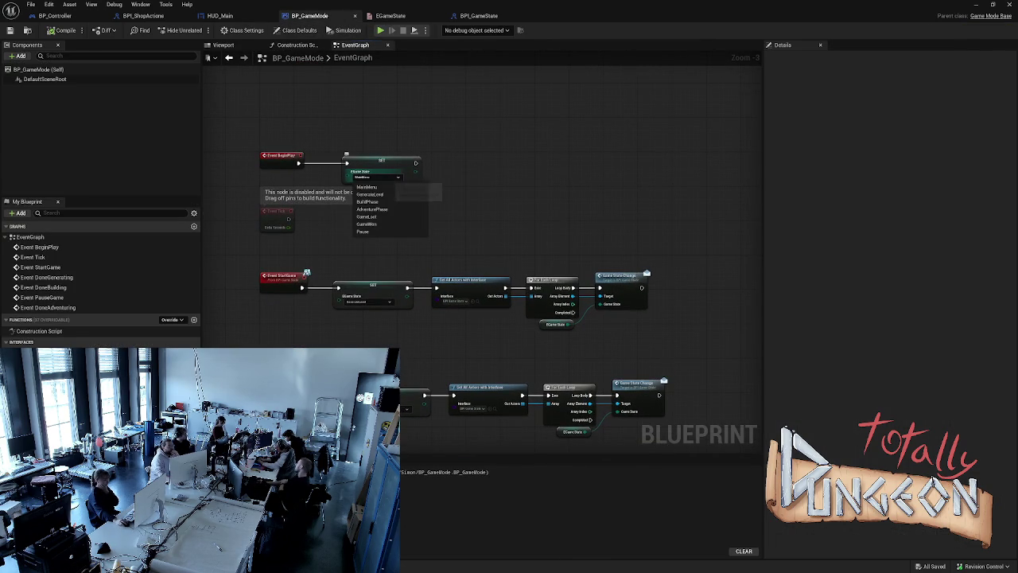
left_click(367, 201)
- Compile and save BP_GameMode, run and stop a test simulation, then view BPI_GameState
left_click(62, 30)
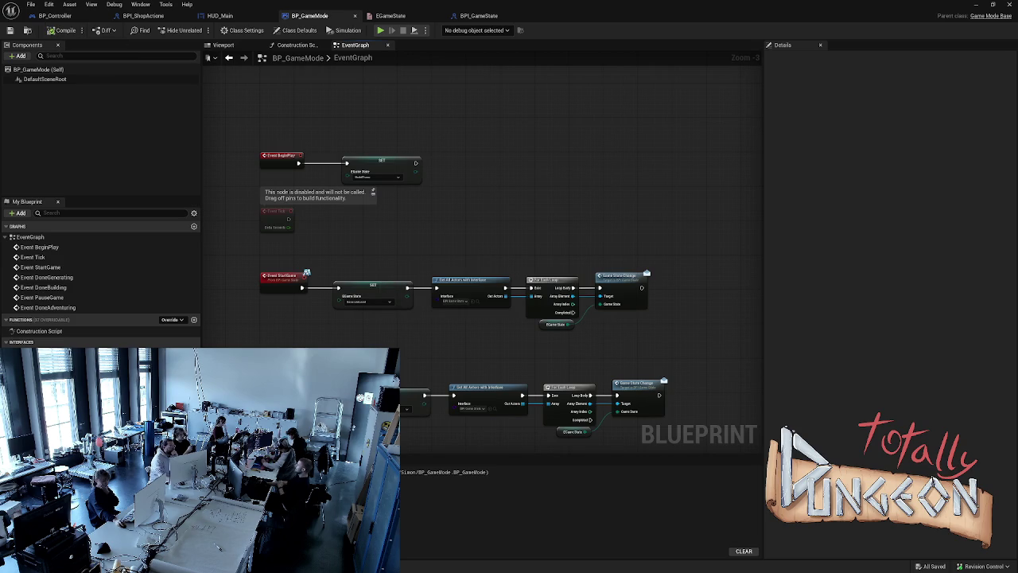
key("alt+s")
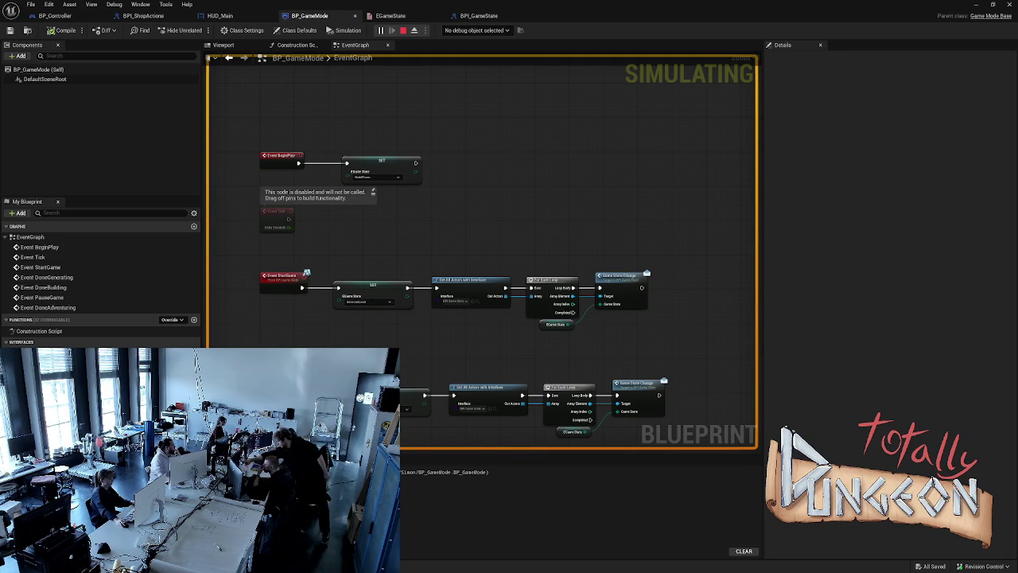
key("Escape")
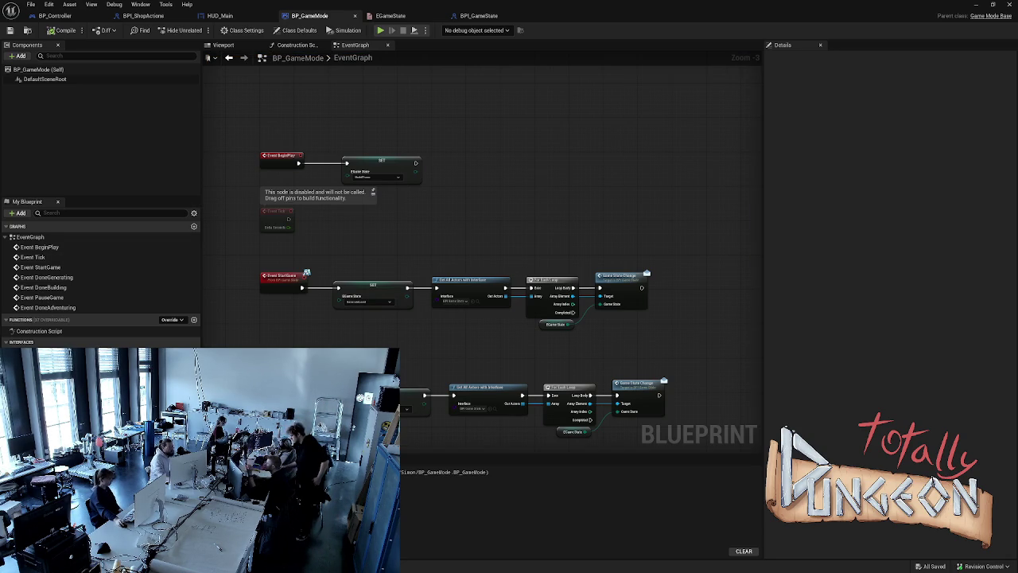
left_click(501, 17)
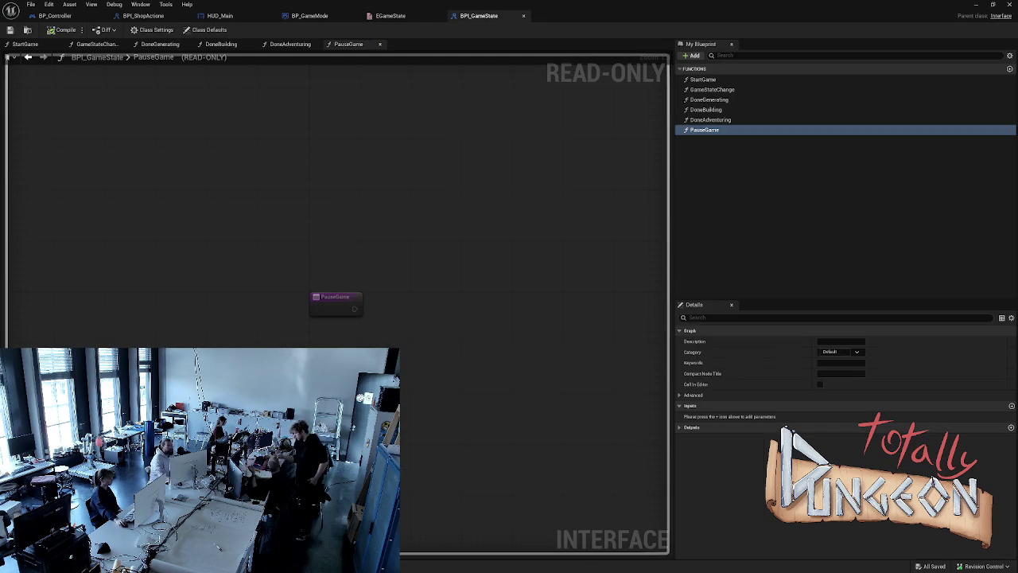
- Inspect HUD_Main's GameStateChange event and Switch on EGameState, then save HUD_Main
left_click(391, 15)
left_click(219, 15)
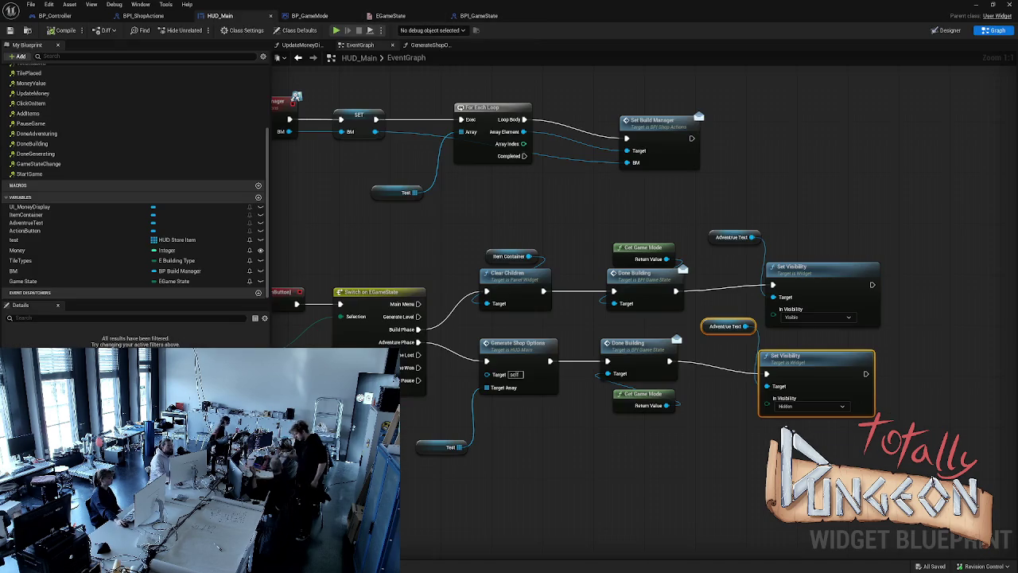
mouse_move(557, 318)
left_mouse_down()
mouse_move(597, 192)
mouse_move(788, 148)
left_mouse_up()
left_click_drag(557, 358, 595, 437)
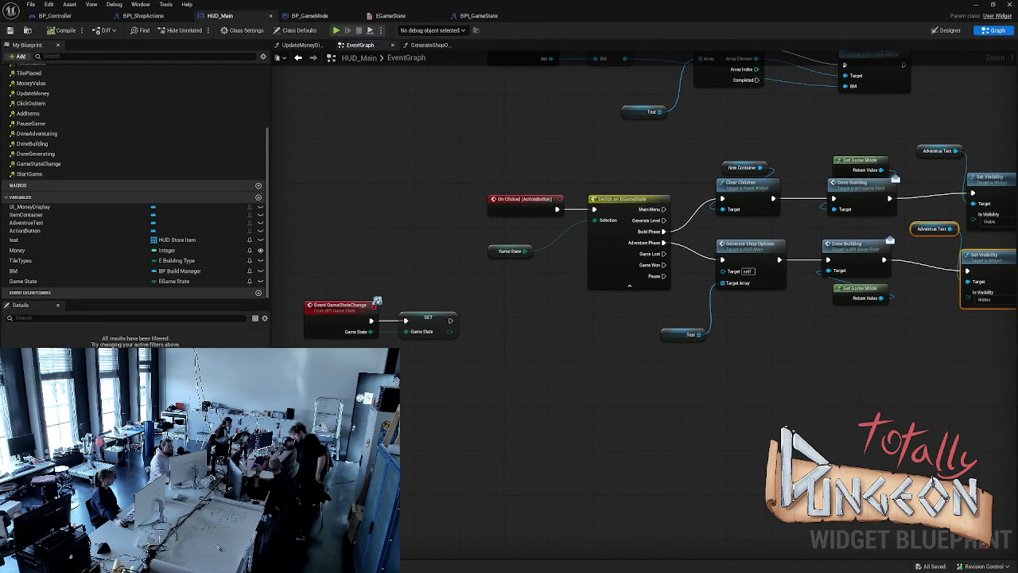
scroll(352, 250, "down", 1)
scroll(352, 250, "down", 1)
mouse_move(428, 200)
left_mouse_down()
mouse_move(379, 304)
mouse_move(402, 194)
mouse_move(425, 193)
left_mouse_up()
mouse_move(284, 315)
left_mouse_down()
mouse_move(338, 343)
mouse_move(386, 395)
left_mouse_up()
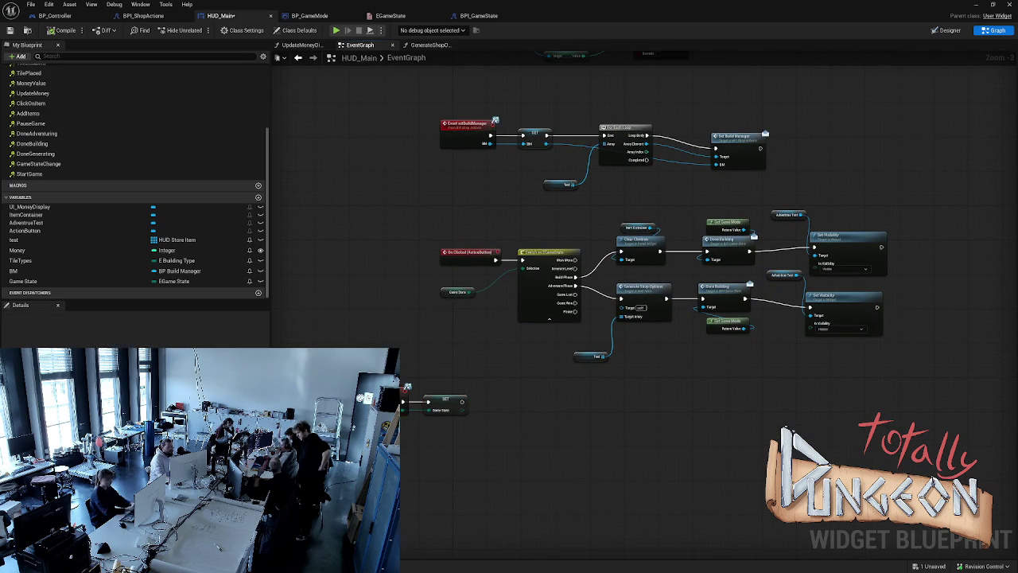
key("ctrl+s")
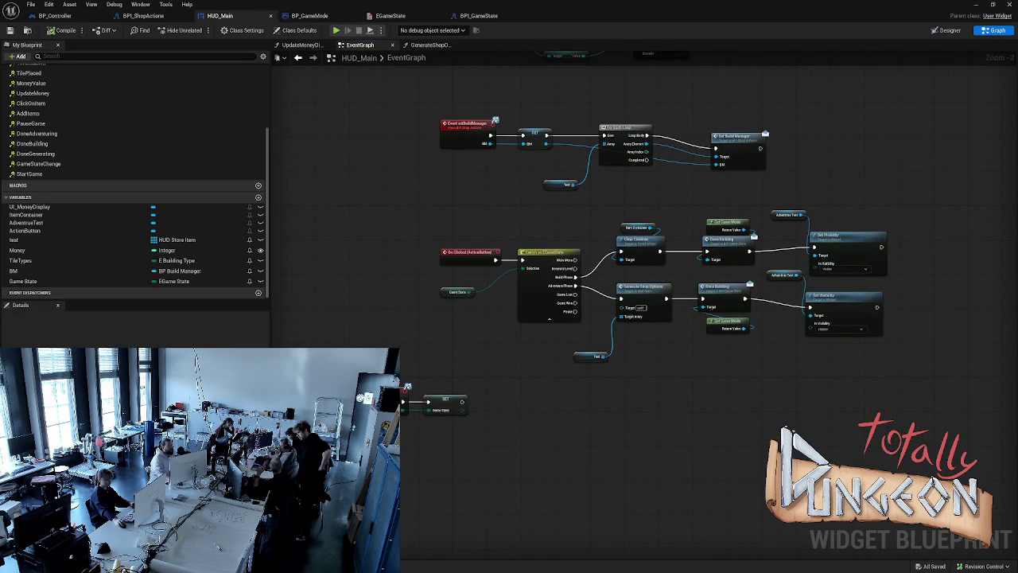
- In BP_GameMode, frame the BeginPlay nodes and select the StartGame broadcast row
left_click(310, 15)
mouse_move(461, 143)
left_mouse_down()
mouse_move(337, 268)
mouse_move(397, 412)
left_mouse_up()
mouse_move(610, 395)
left_mouse_down()
mouse_move(333, 311)
mouse_move(291, 347)
left_mouse_up()
- Copy the broadcast chain, paste it after BeginPlay's SET node, and wire the exec
key("ctrl+c")
key("ctrl+v")
left_click_drag(493, 223, 520, 243)
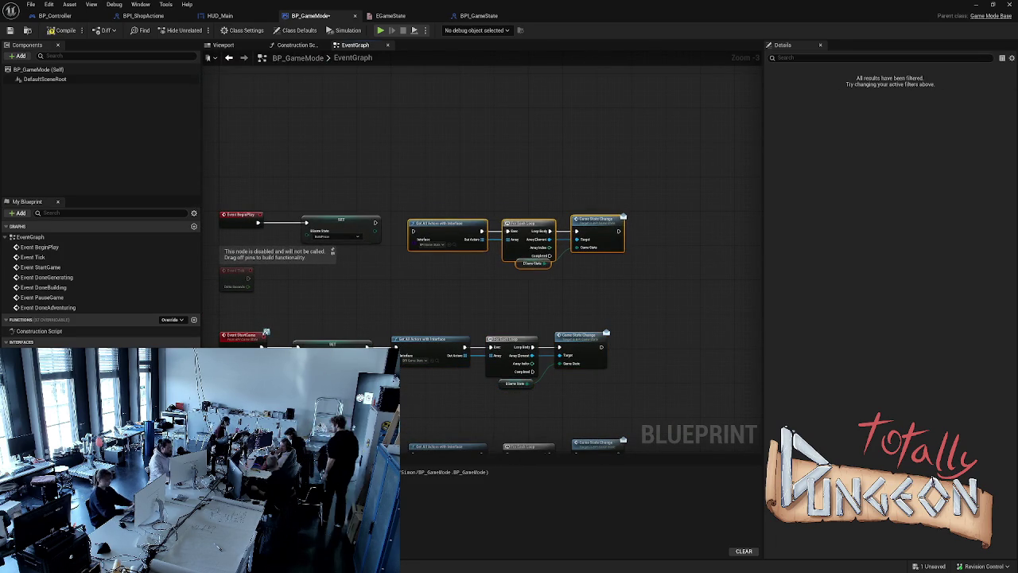
left_click_drag(375, 222, 412, 231)
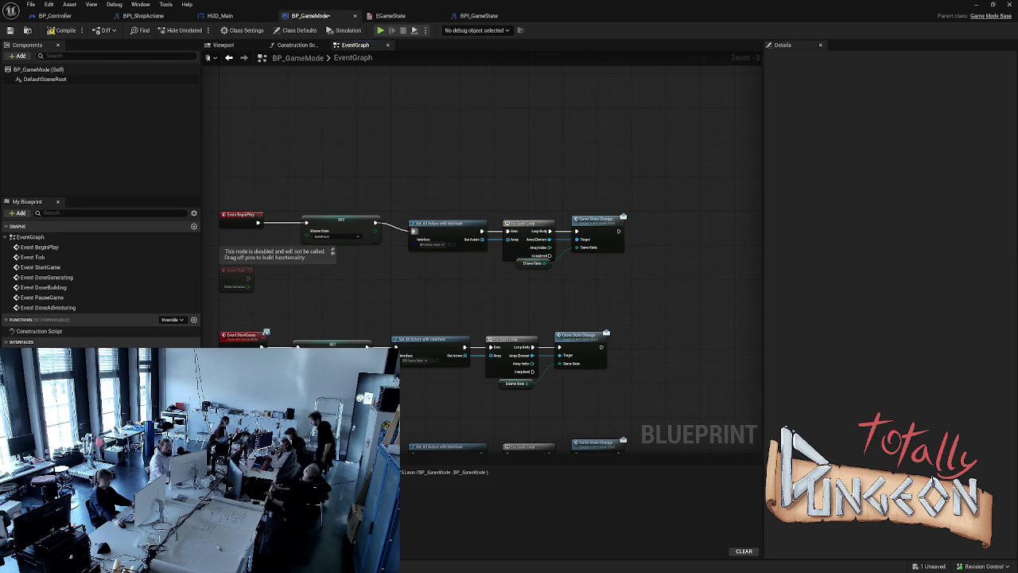
- Save BP_GameMode, run and stop a test, then frame HUD_Main's On Clicked event
key("ctrl+s")
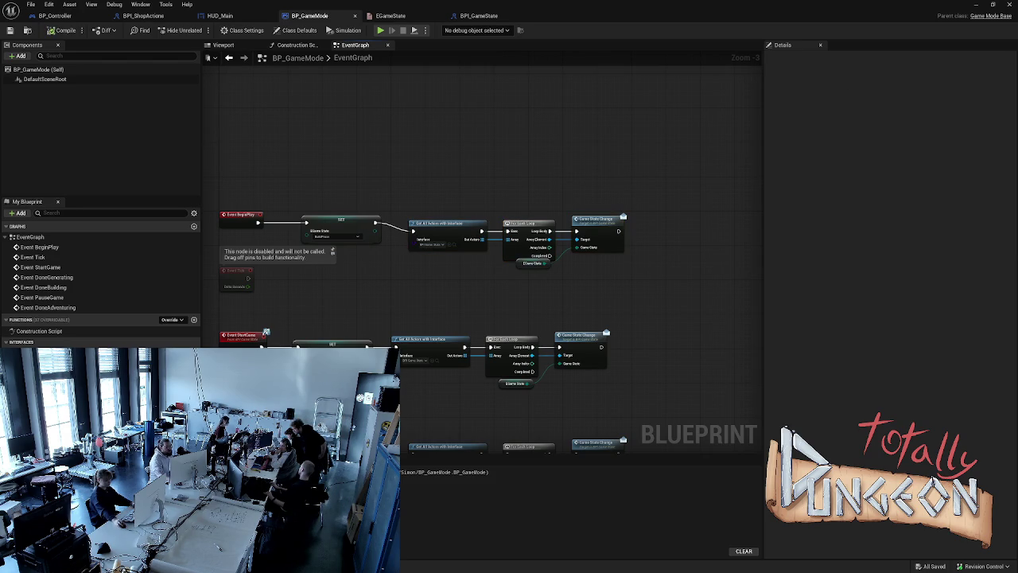
key("alt+p")
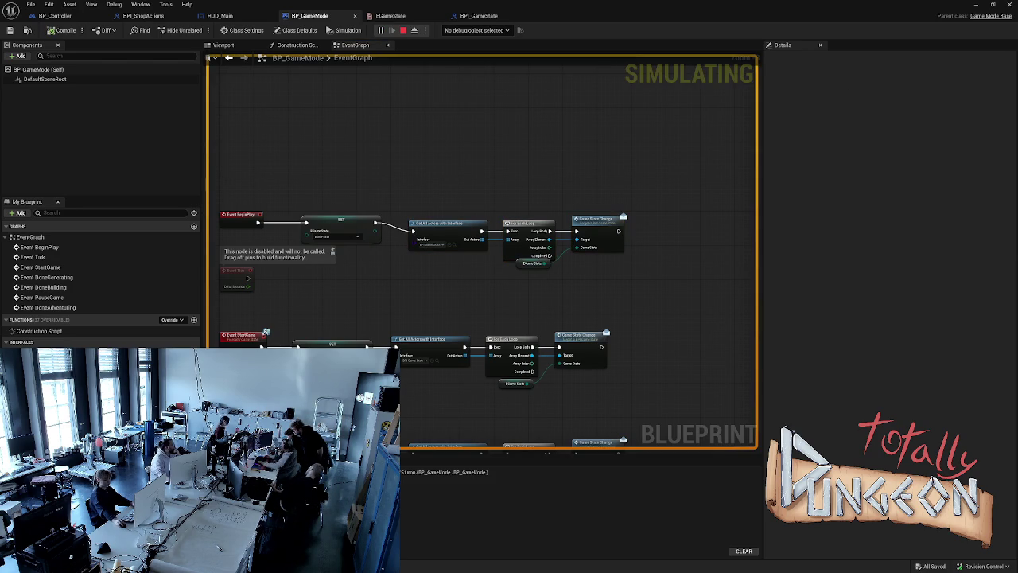
key("Escape")
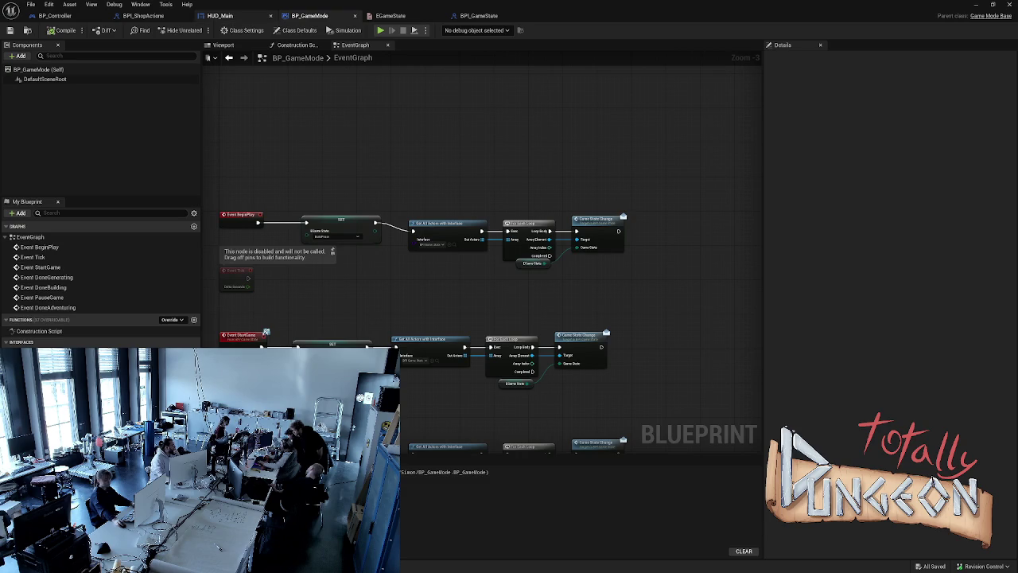
left_click(220, 15)
left_click_drag(406, 387, 332, 417)
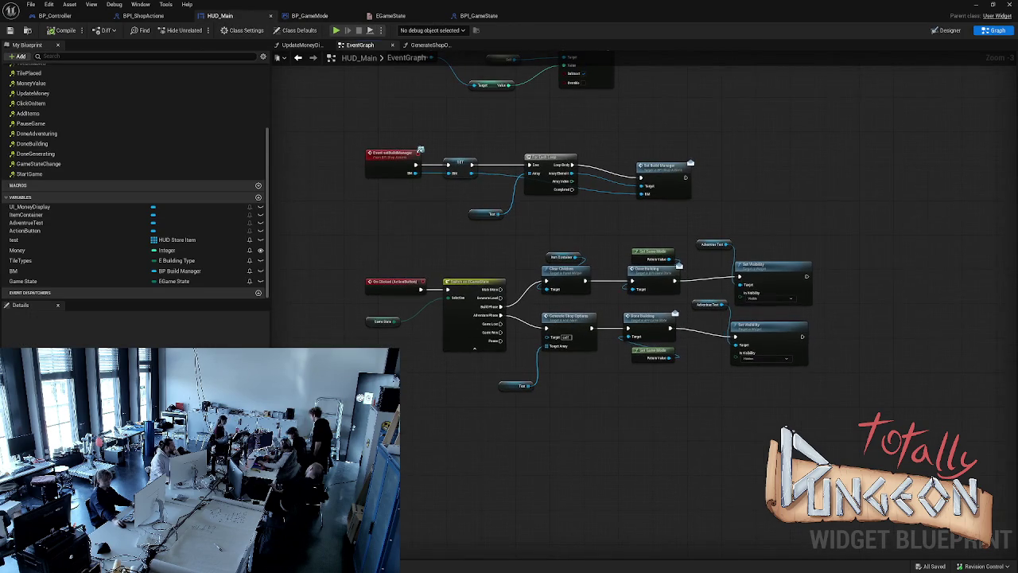
- Add a Print String after HUD_Main's On Clicked event, then start a test simulation
mouse_move(372, 284)
left_mouse_down()
mouse_move(330, 284)
mouse_move(387, 254)
left_mouse_up()
type("print")
key("Return")
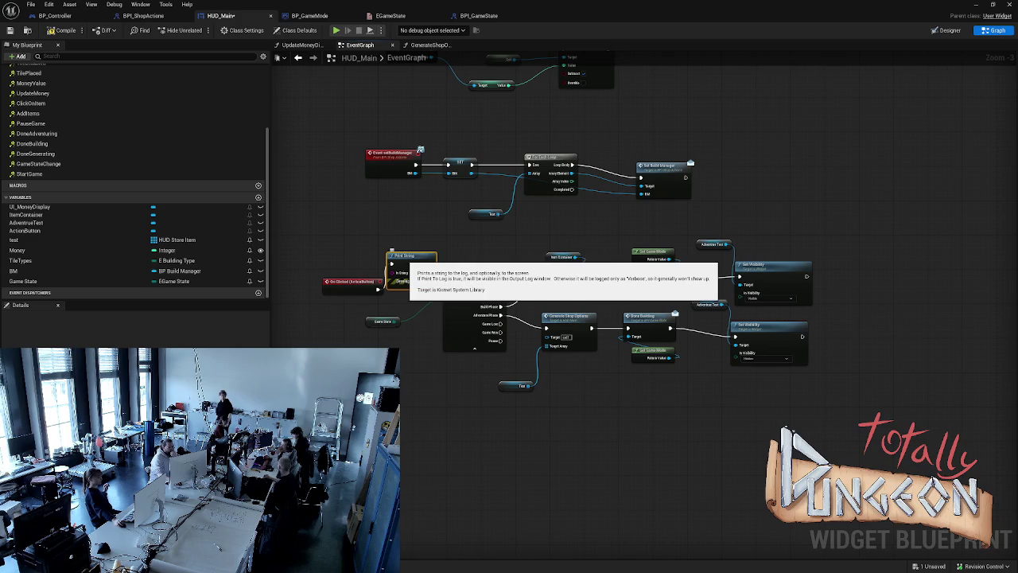
left_click_drag(439, 228, 320, 296)
left_click(320, 295)
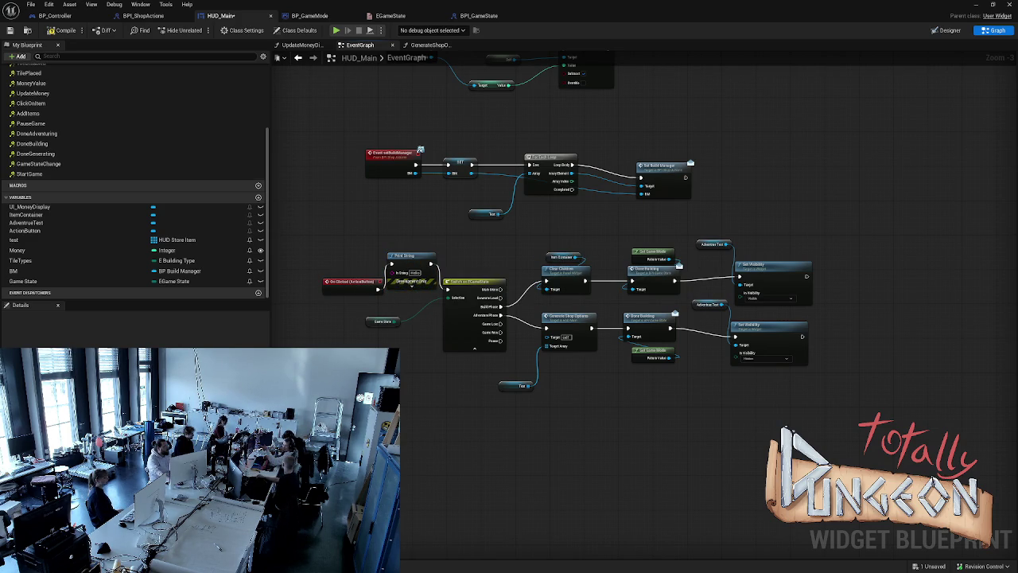
key("alt+s")
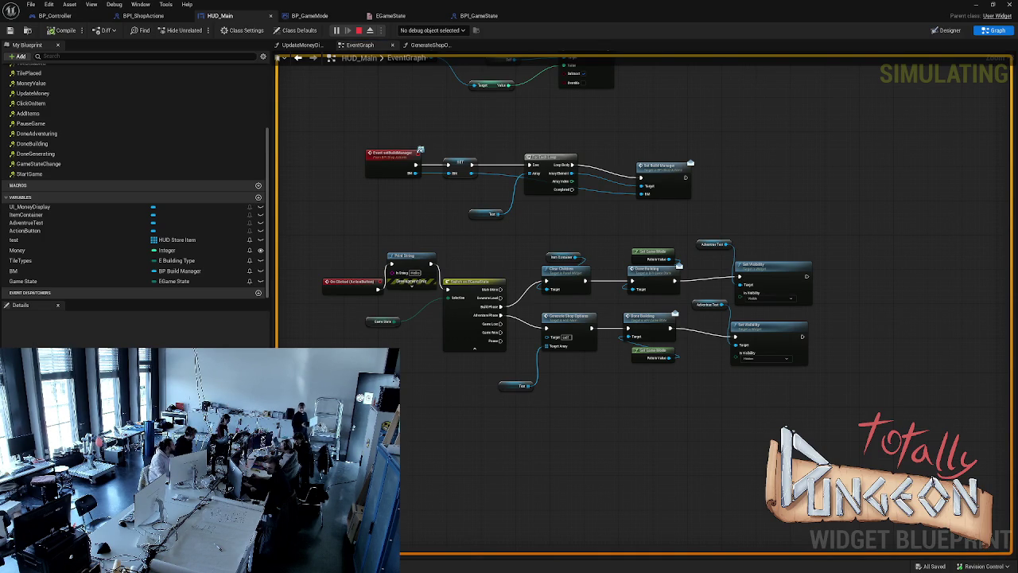
- Feed Game State into the Print String's In String, test it, then view BPI_GameState
key("Escape")
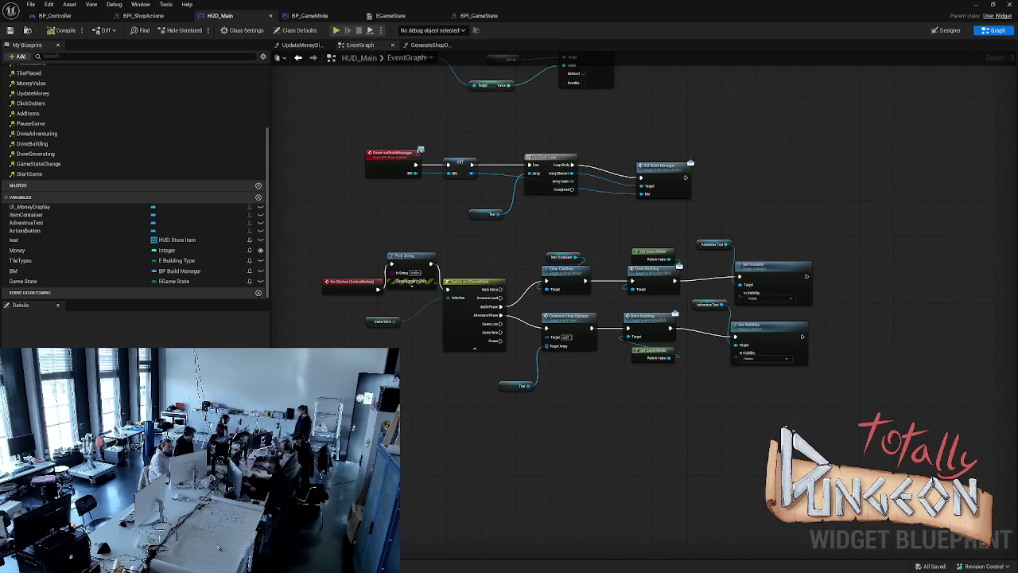
mouse_move(400, 320)
left_mouse_down()
mouse_move(392, 273)
mouse_move(298, 304)
left_mouse_up()
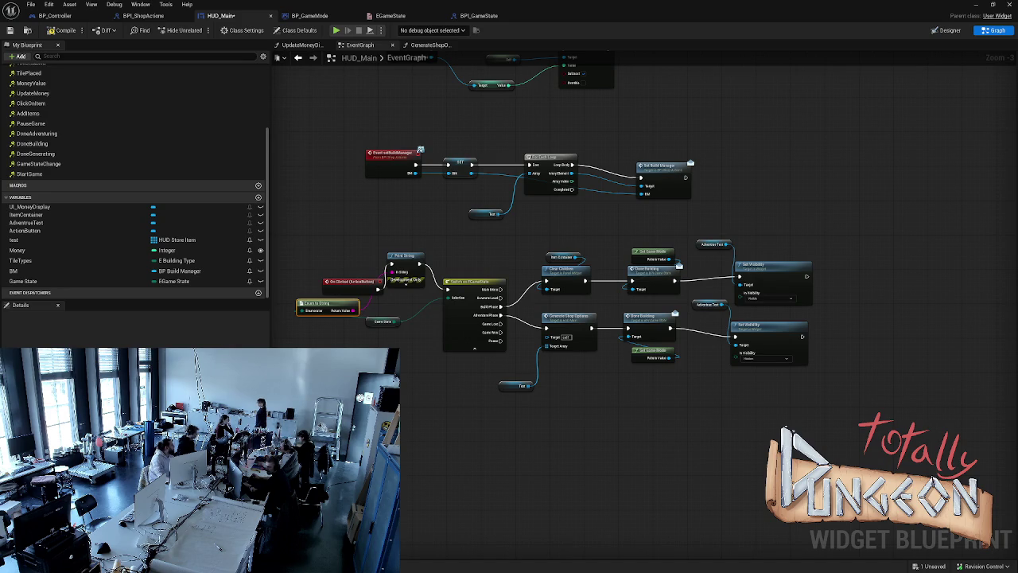
key("alt+p")
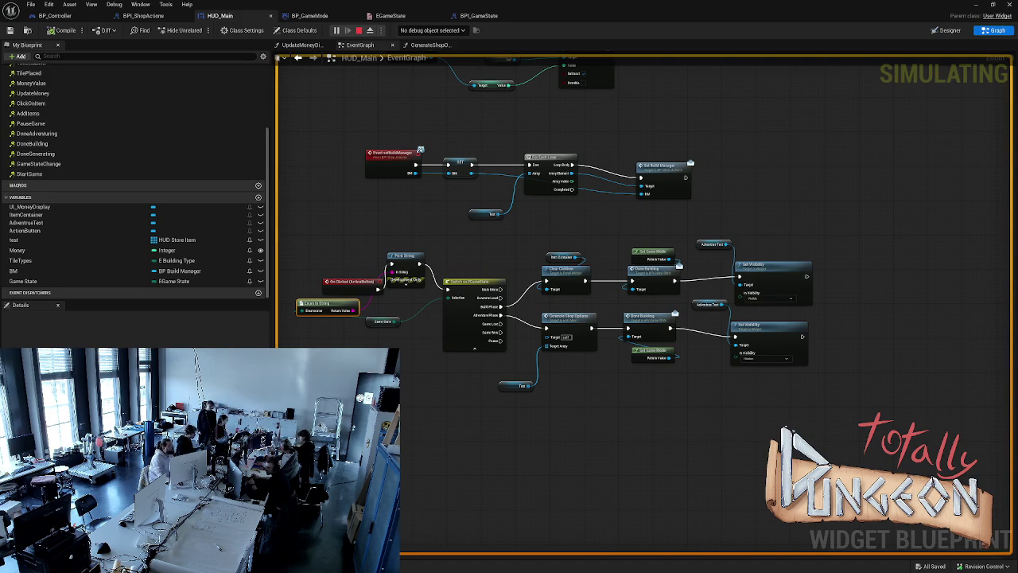
key("Escape")
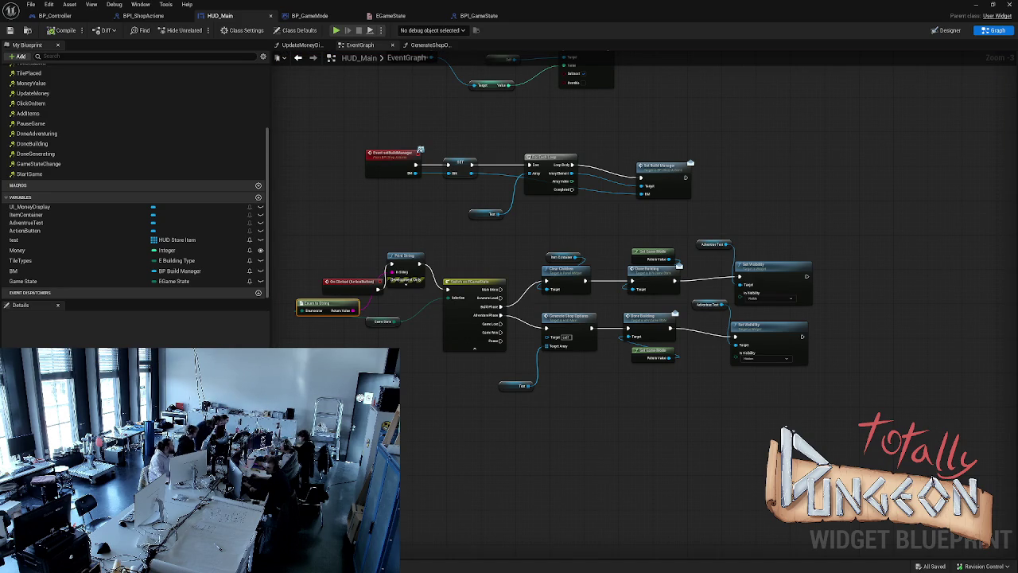
left_click(479, 16)
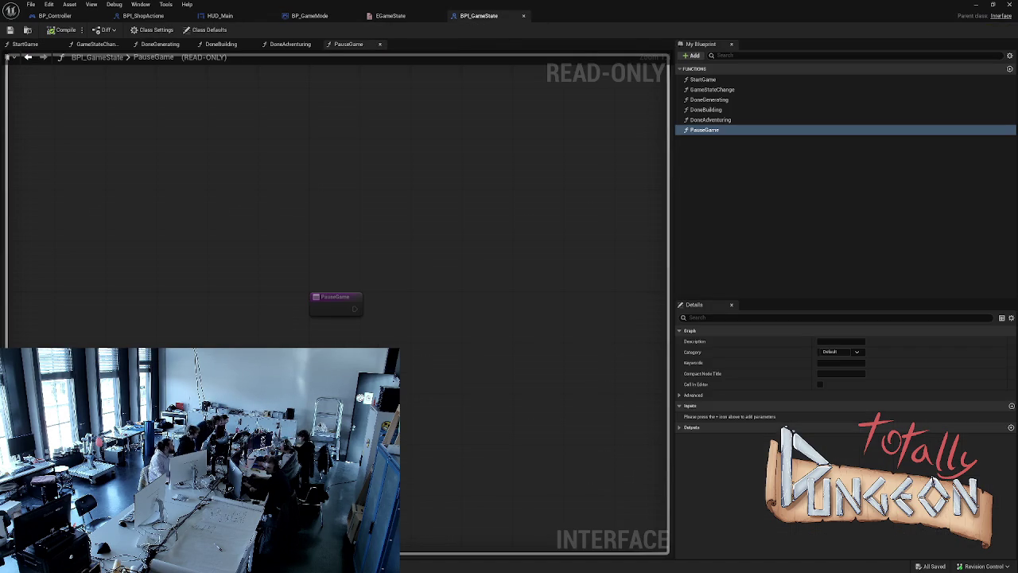
- Set BP_GameMode's BeginPlay SET node game state to BuildPhase
left_click(390, 15)
left_click(310, 15)
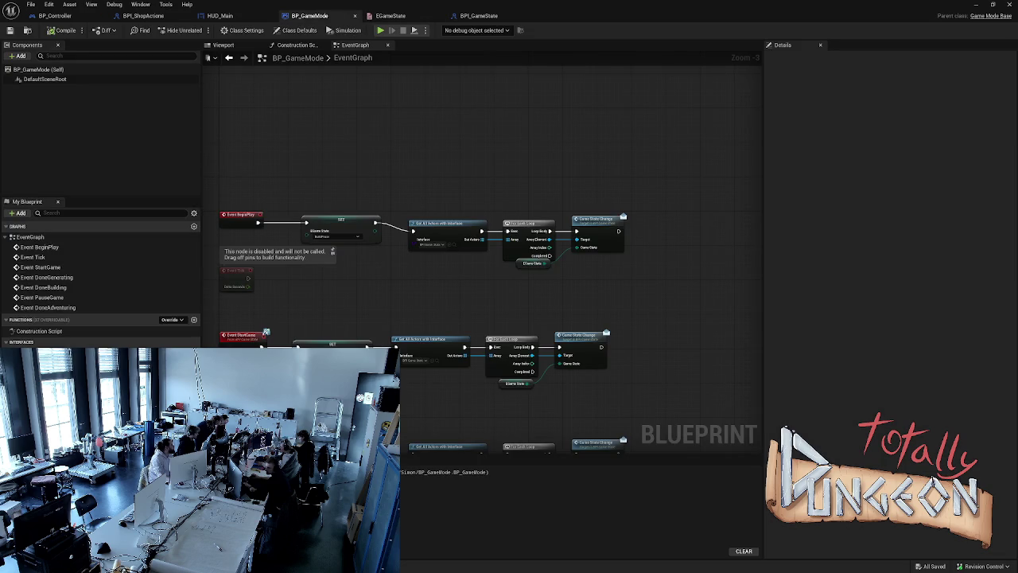
left_click_drag(369, 182, 370, 155)
left_click_drag(388, 252, 386, 232)
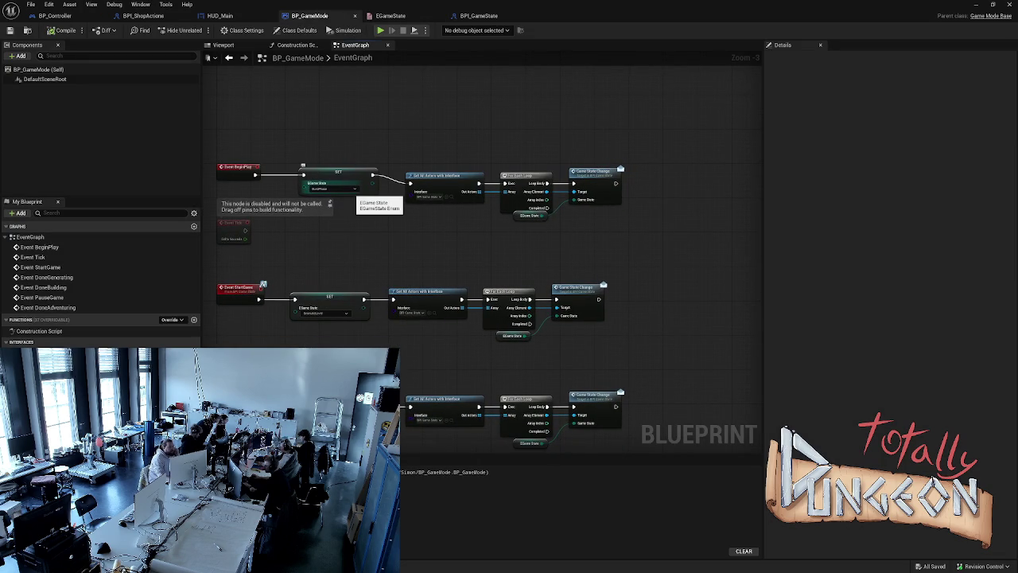
left_click_drag(366, 242, 369, 183)
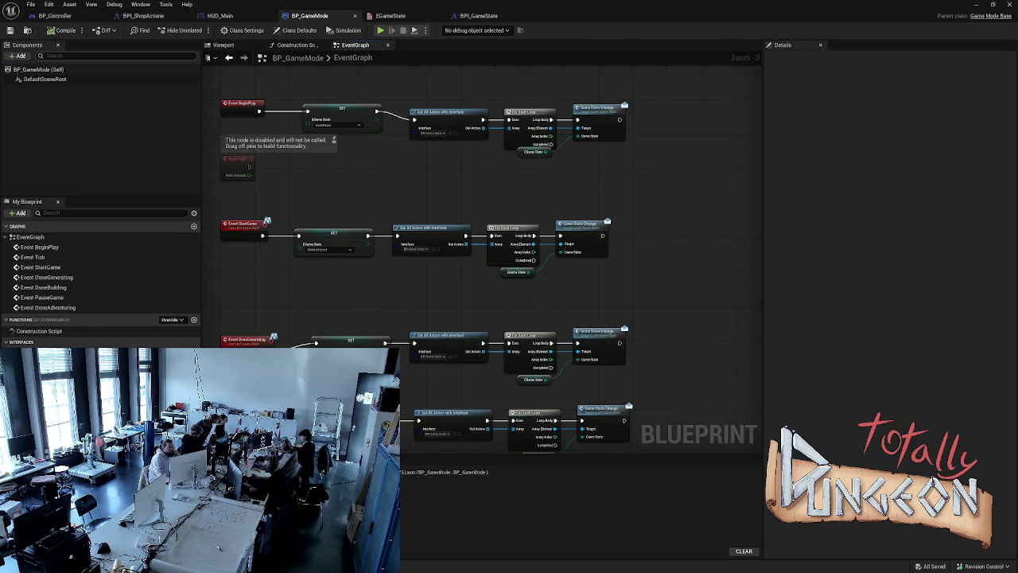
left_click(342, 141)
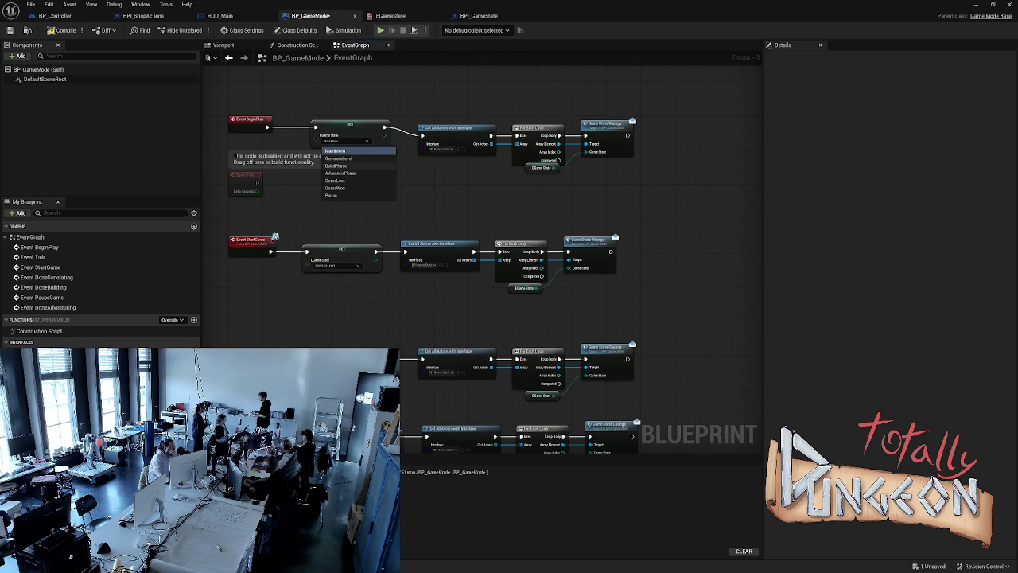
left_click(336, 165)
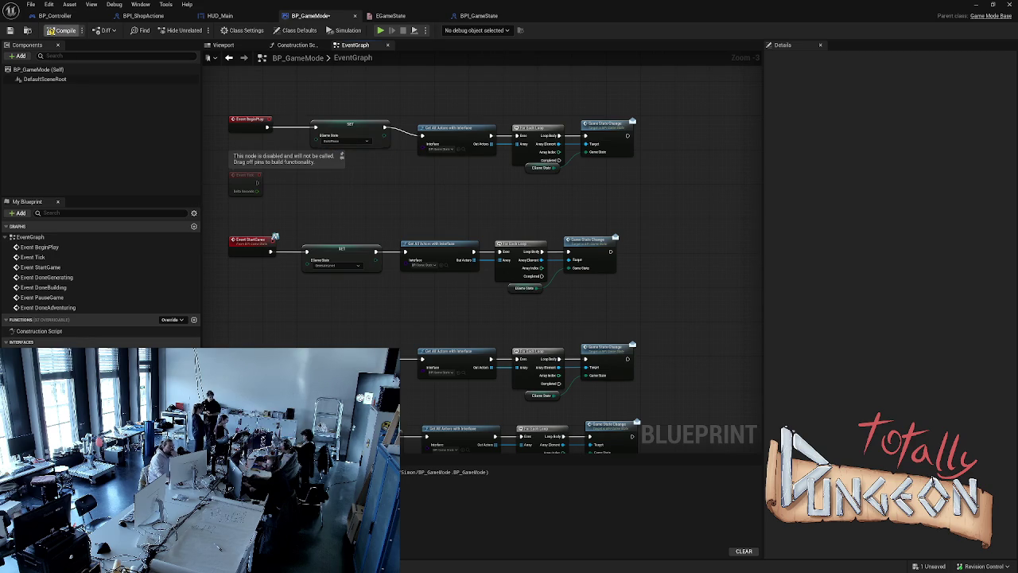
- Glance over BP_Controller and BPI_GameState, then return to HUD_Main's event graph
left_click(54, 15)
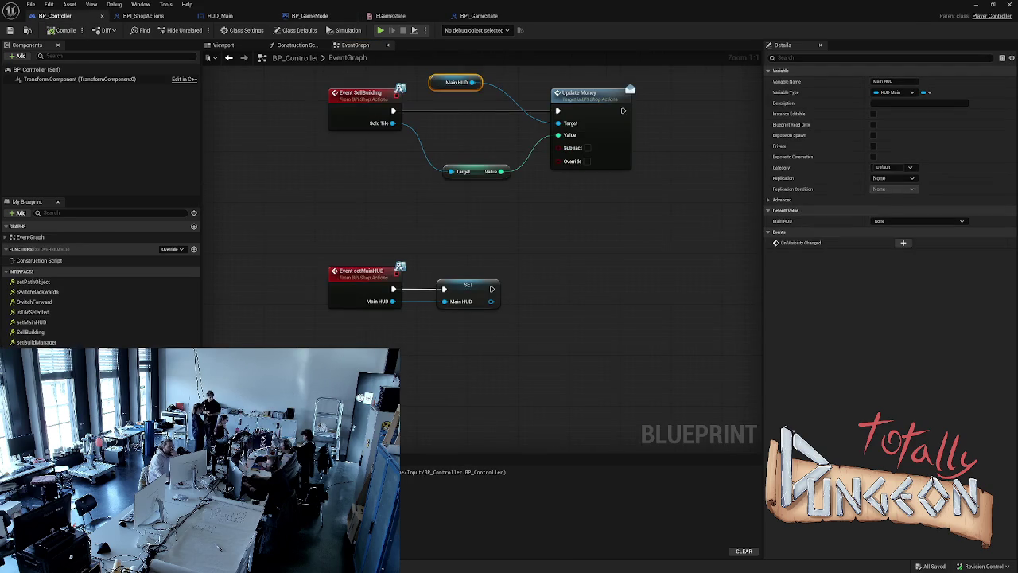
left_click_drag(459, 200, 445, 230)
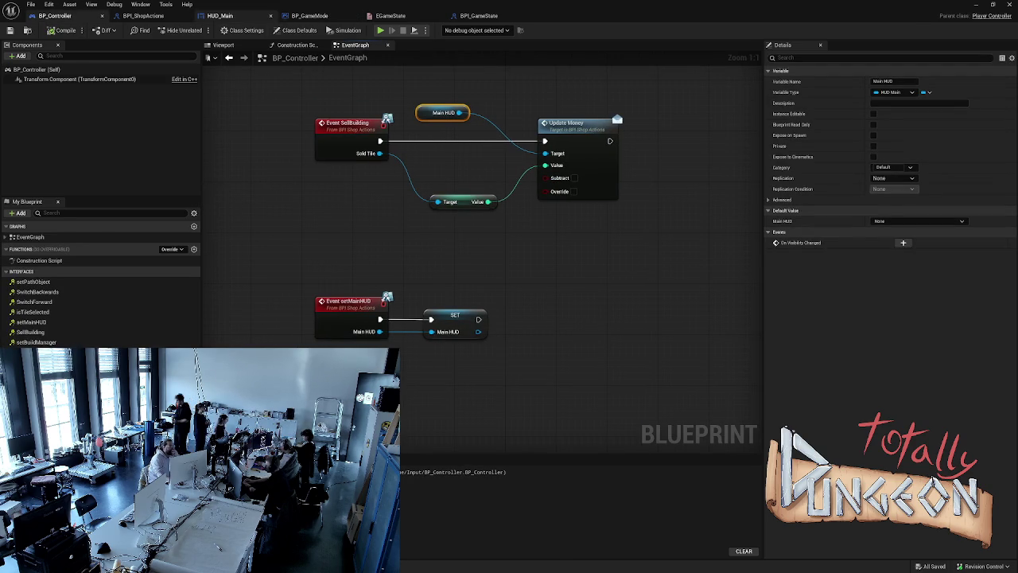
left_click(309, 15)
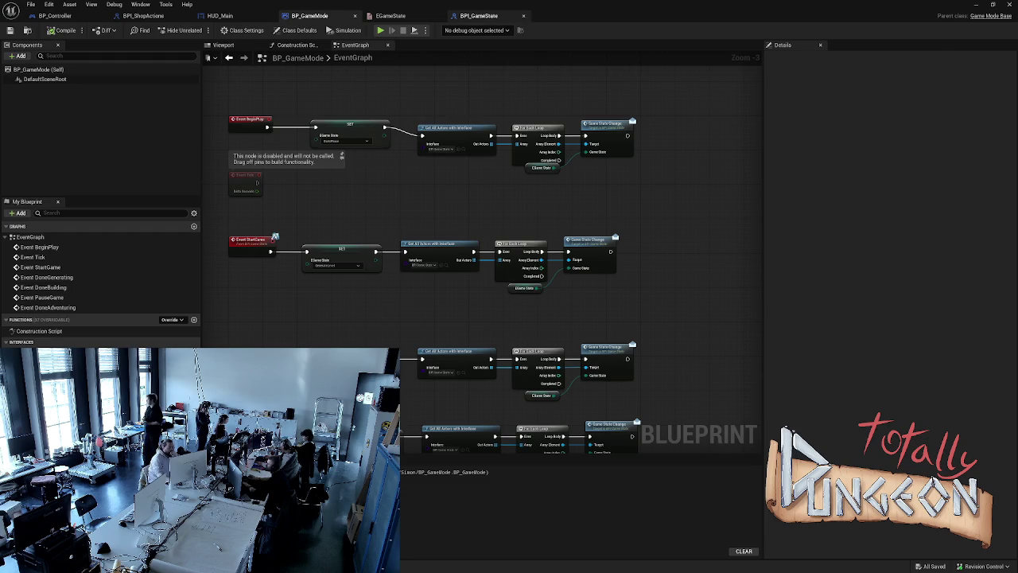
left_click(479, 15)
left_click(309, 15)
left_click(220, 16)
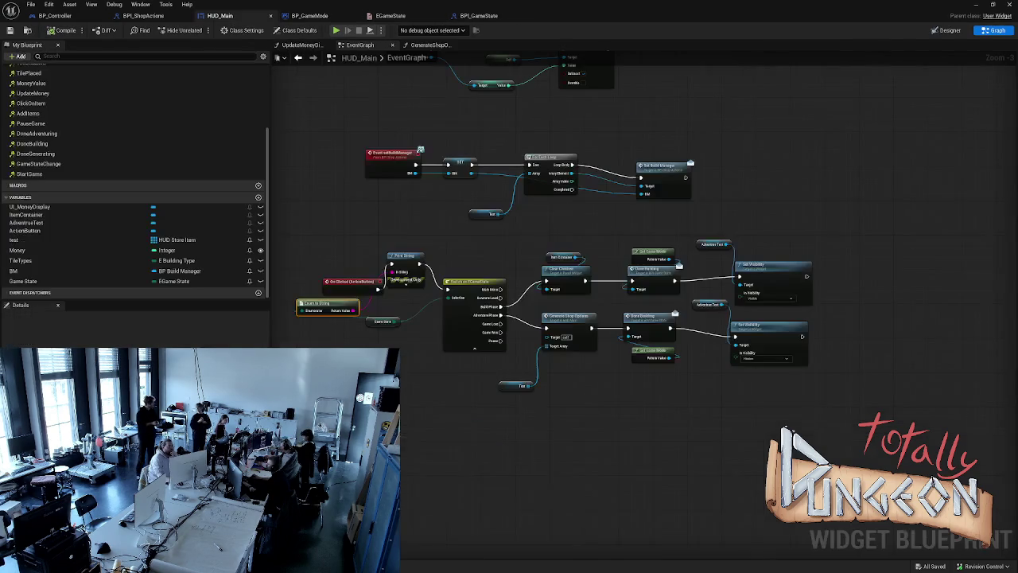
- Add a Print String after the Game State SET in HUD_Main's GameStateChange event
left_click_drag(557, 358, 546, 250)
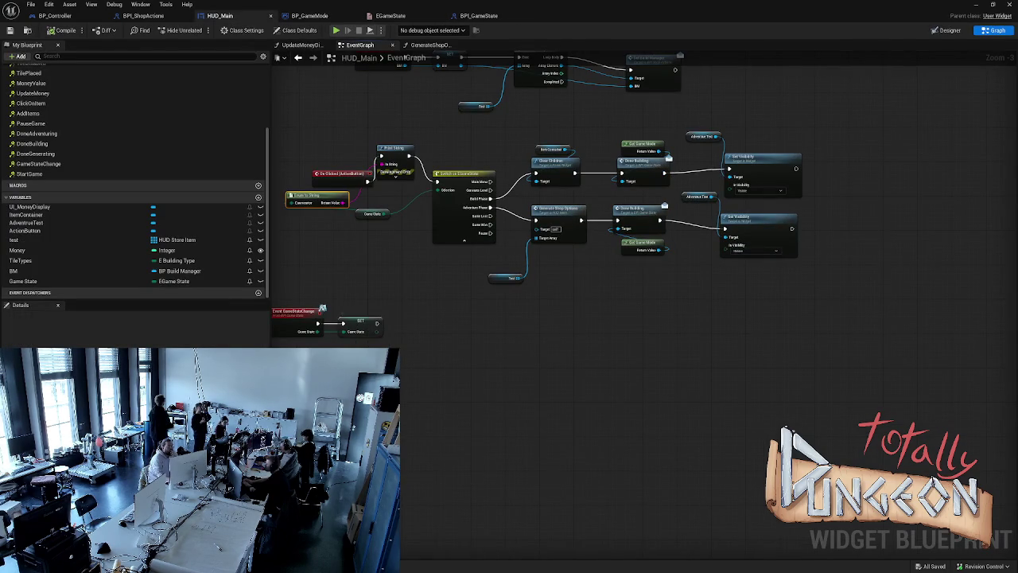
left_click(369, 325)
left_click_drag(386, 323, 412, 325)
type("pr")
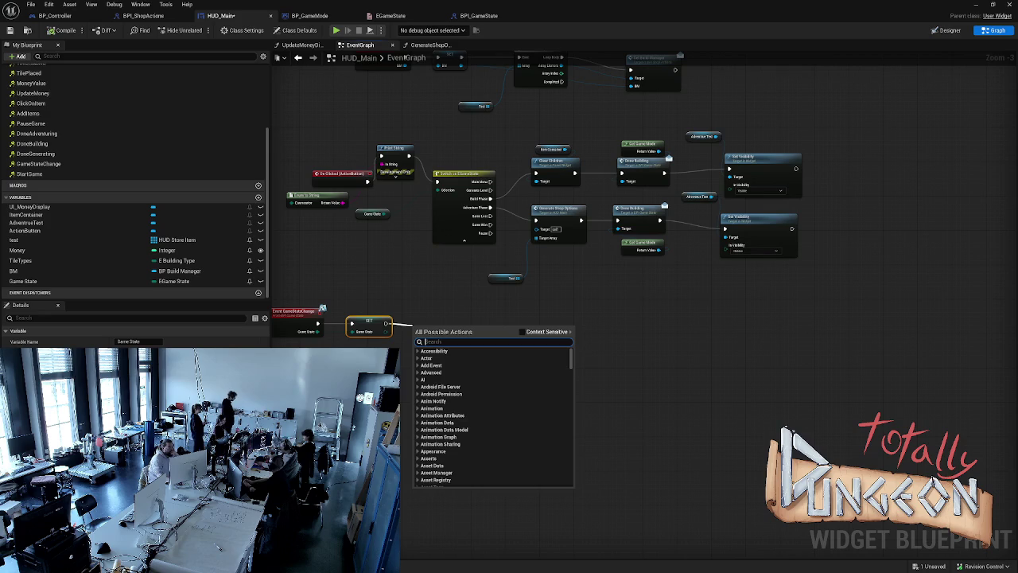
type("int")
key("Return")
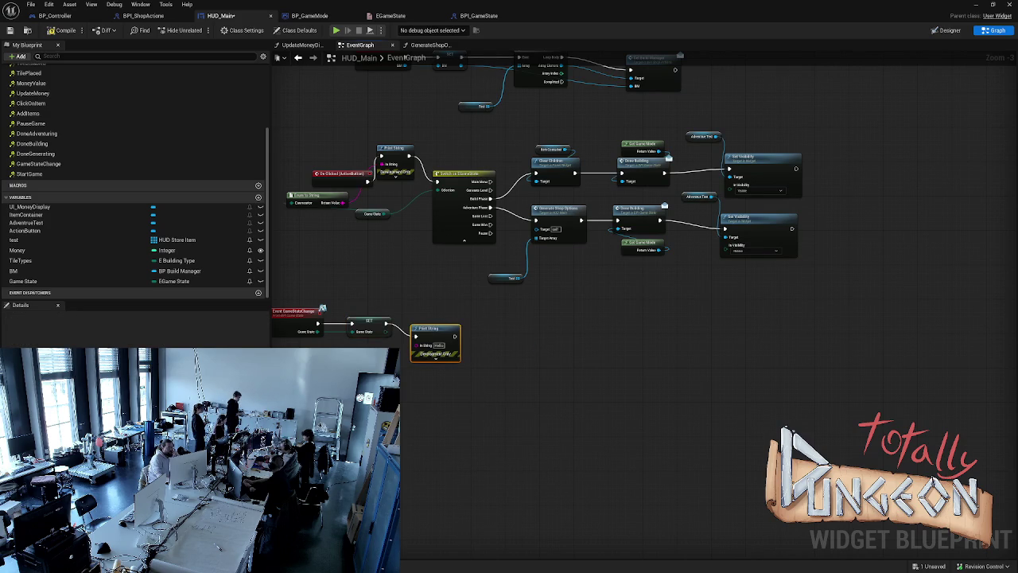
- Delete the On Clicked Print String and Enum to String, reconnecting On Clicked to the Switch
left_click(395, 149)
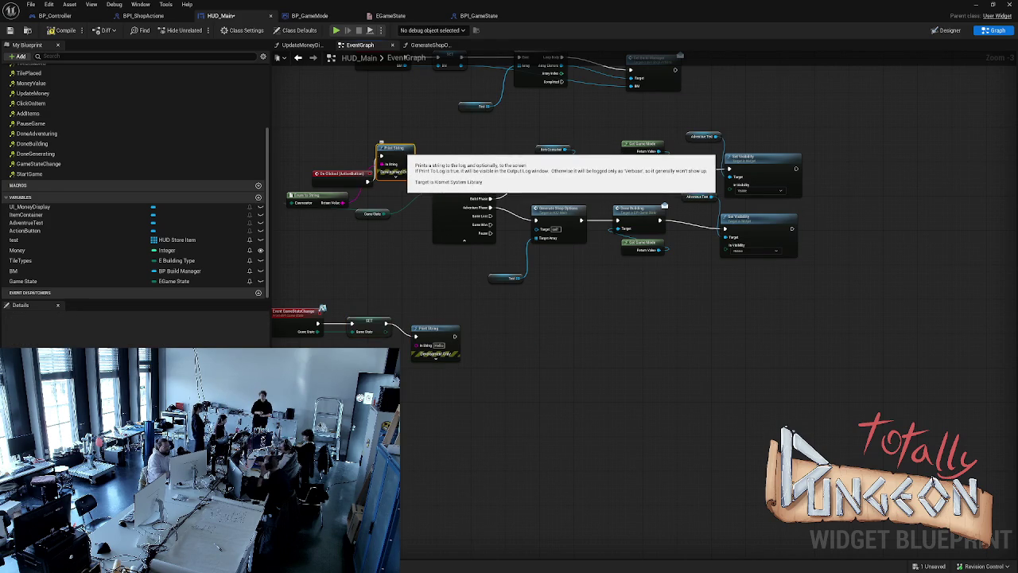
key("Delete")
mouse_move(368, 182)
left_mouse_down()
mouse_move(452, 192)
mouse_move(436, 181)
left_mouse_up()
left_click_drag(386, 213, 435, 190)
left_click(319, 195)
key("Delete")
mouse_move(318, 332)
left_mouse_down()
mouse_move(430, 353)
mouse_move(421, 347)
left_mouse_up()
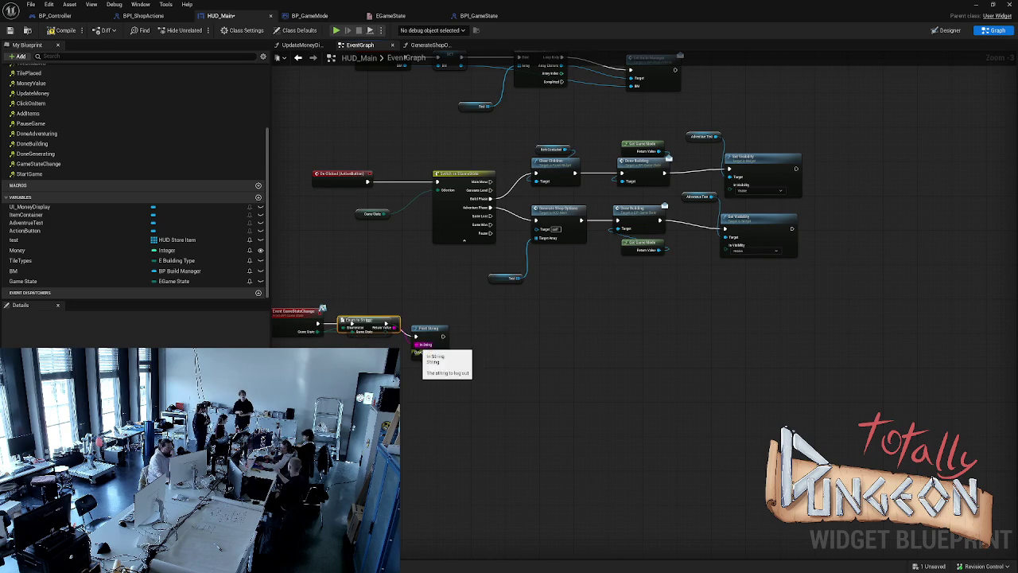
key("ctrl+z")
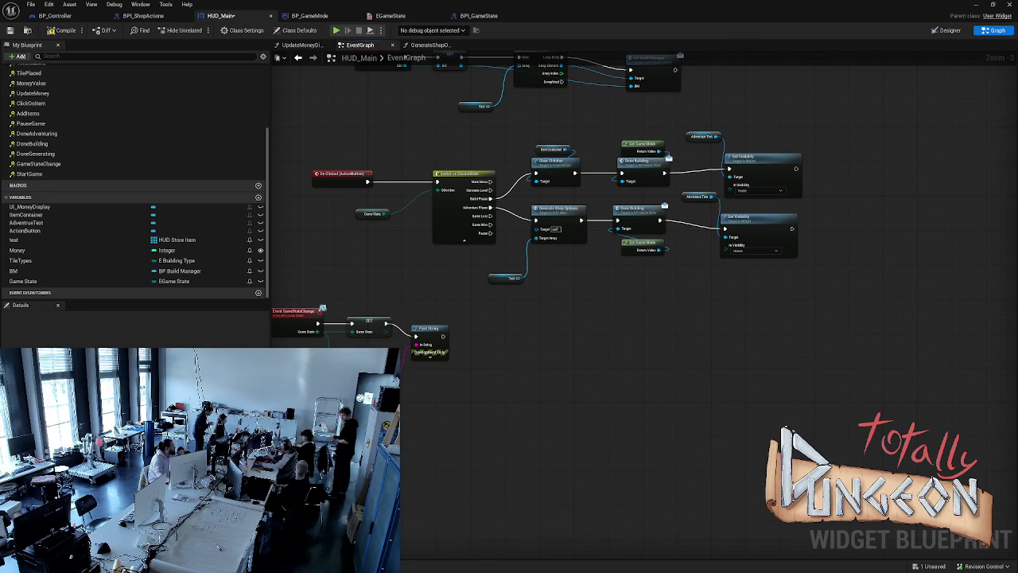
- Run and stop a test of the HUD print, then return to BP_GameMode
key("alt+s")
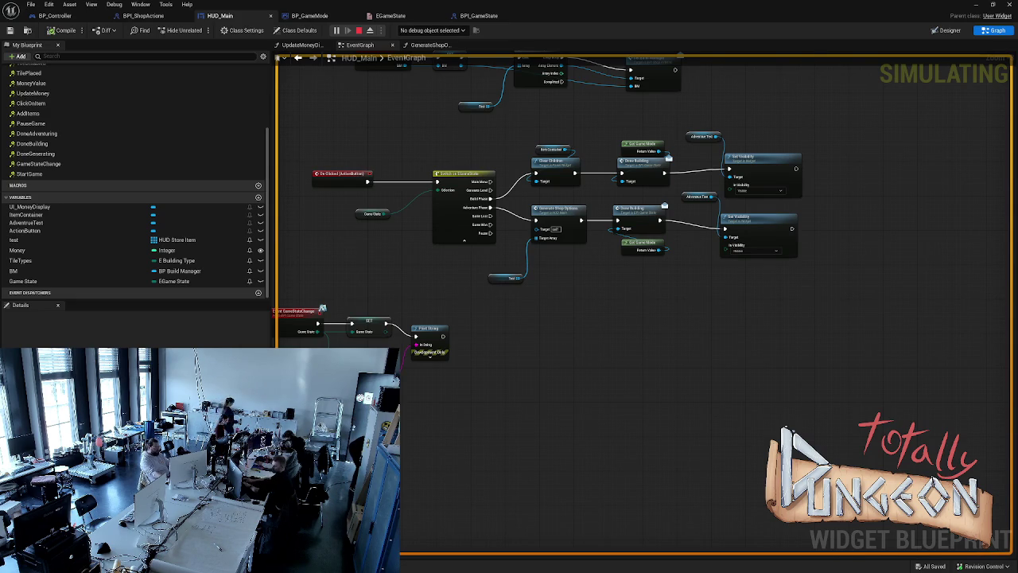
key("Escape")
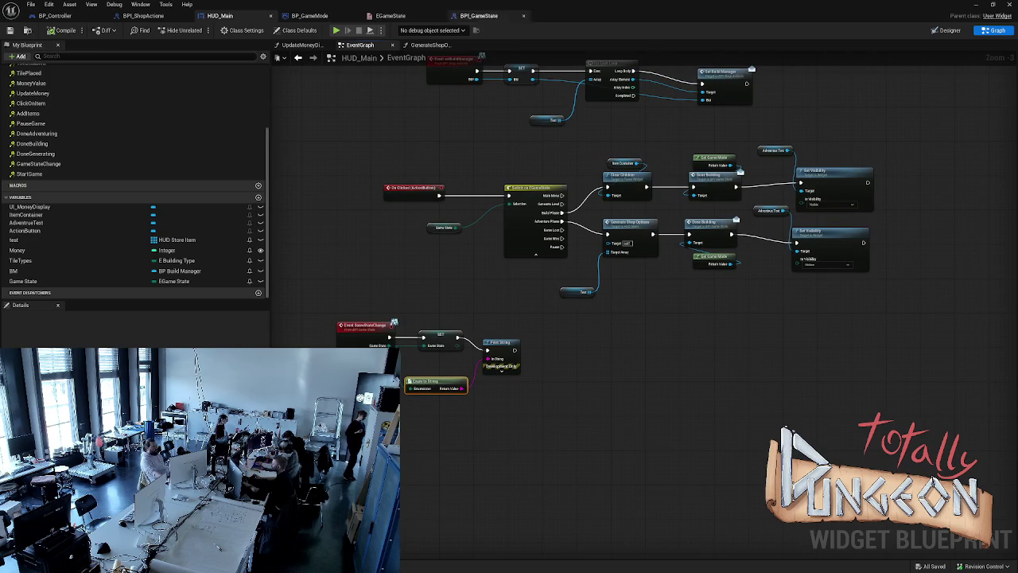
left_click(310, 16)
mouse_move(432, 190)
left_mouse_down()
mouse_move(432, 171)
mouse_move(423, 208)
left_mouse_up()
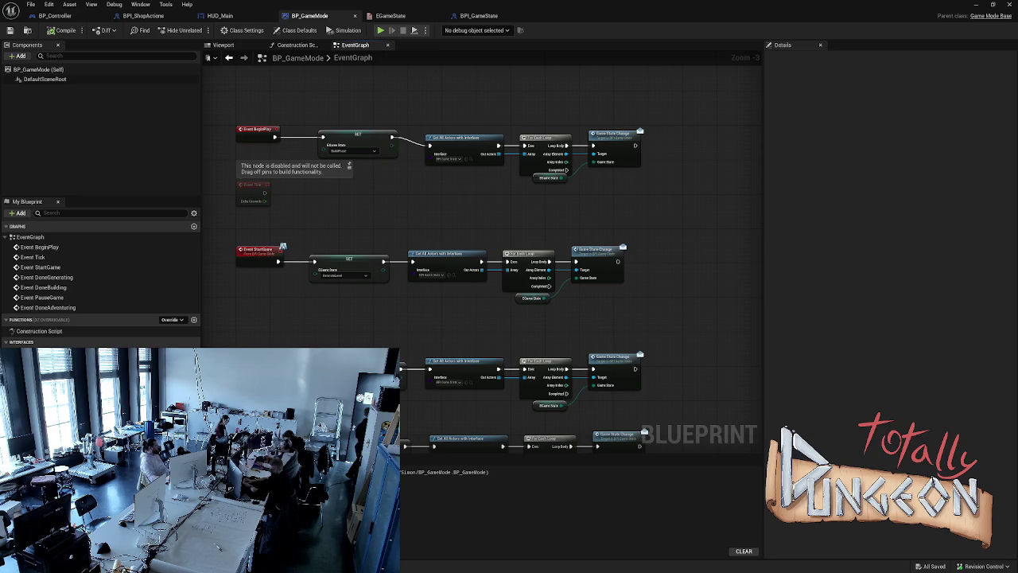
left_click_drag(635, 145, 658, 146)
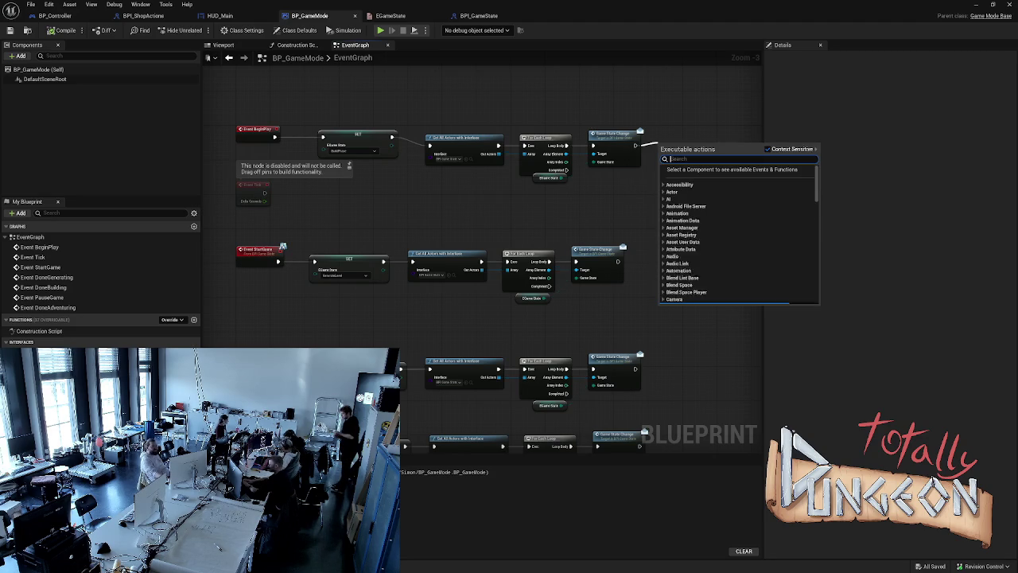
type("print")
key("Return")
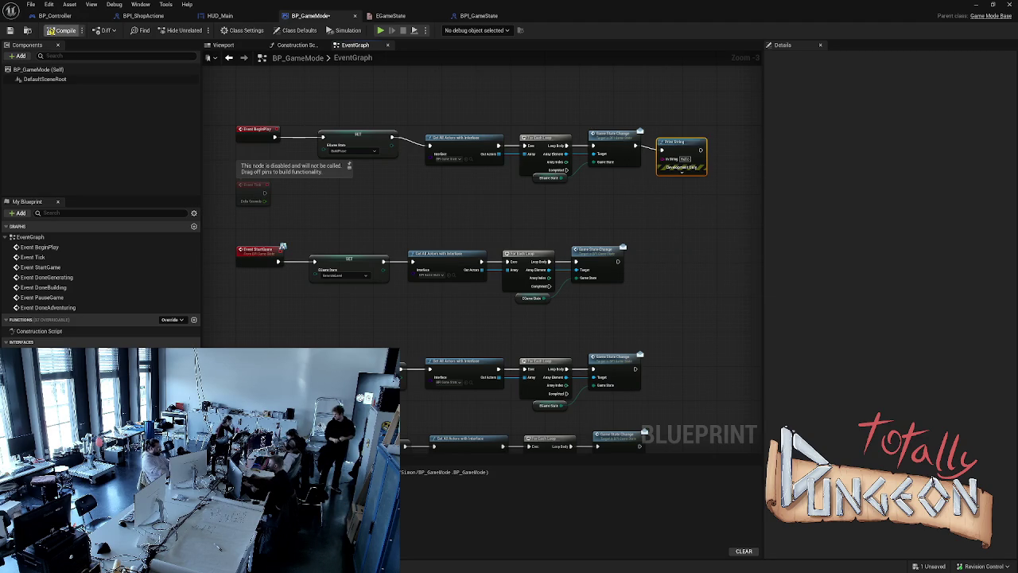
left_click(62, 30)
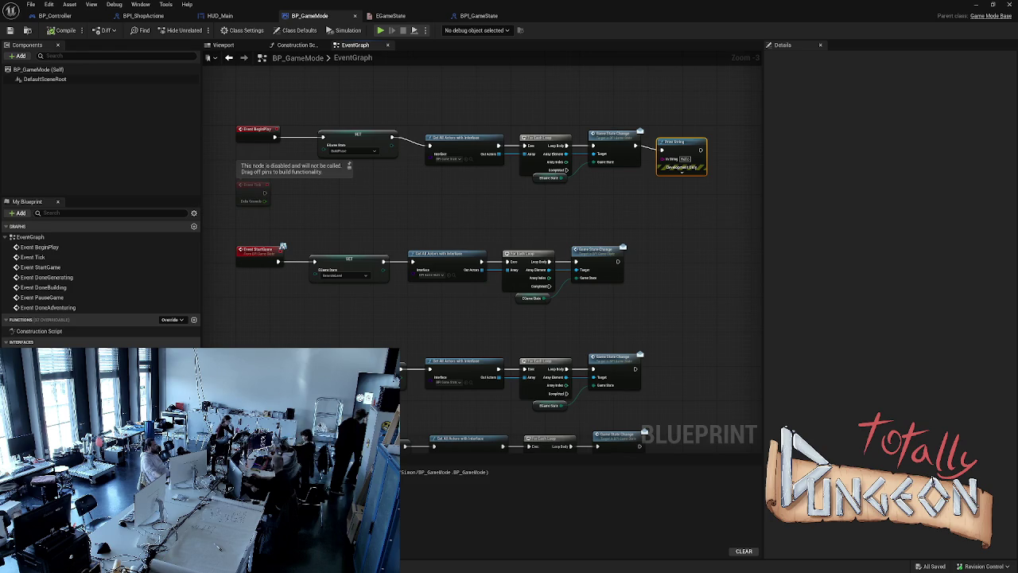
key("alt+s")
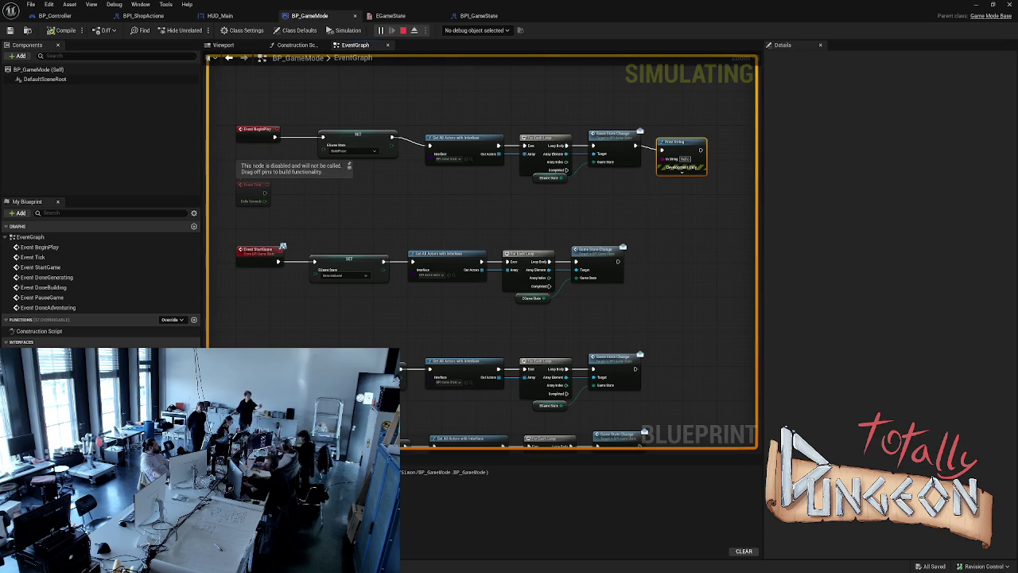
key("Escape")
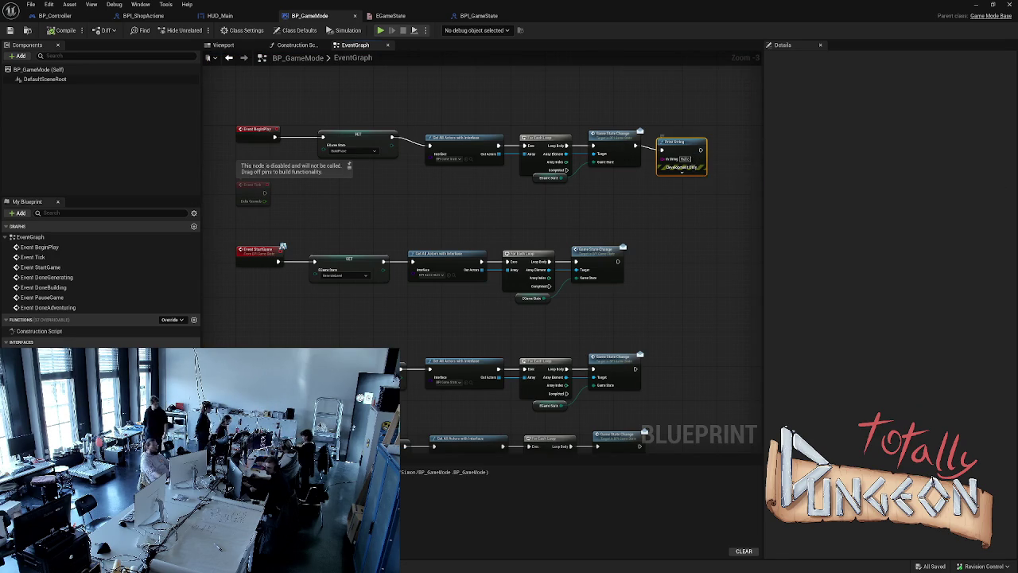
key("Delete")
mouse_move(694, 201)
left_mouse_down()
mouse_move(588, 191)
mouse_move(517, 139)
mouse_move(426, 135)
left_mouse_up()
left_click(422, 127)
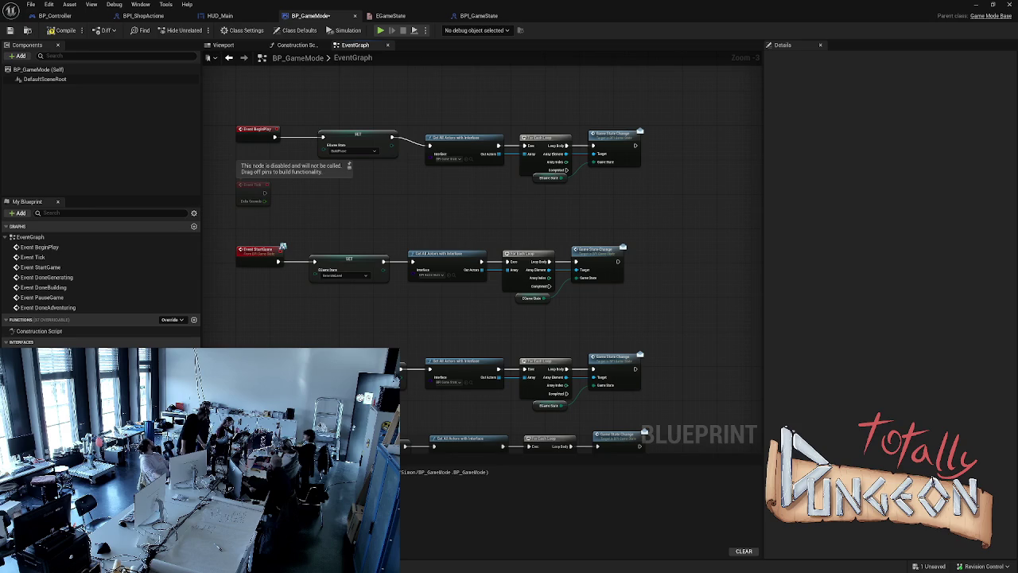
left_click_drag(679, 193, 451, 116)
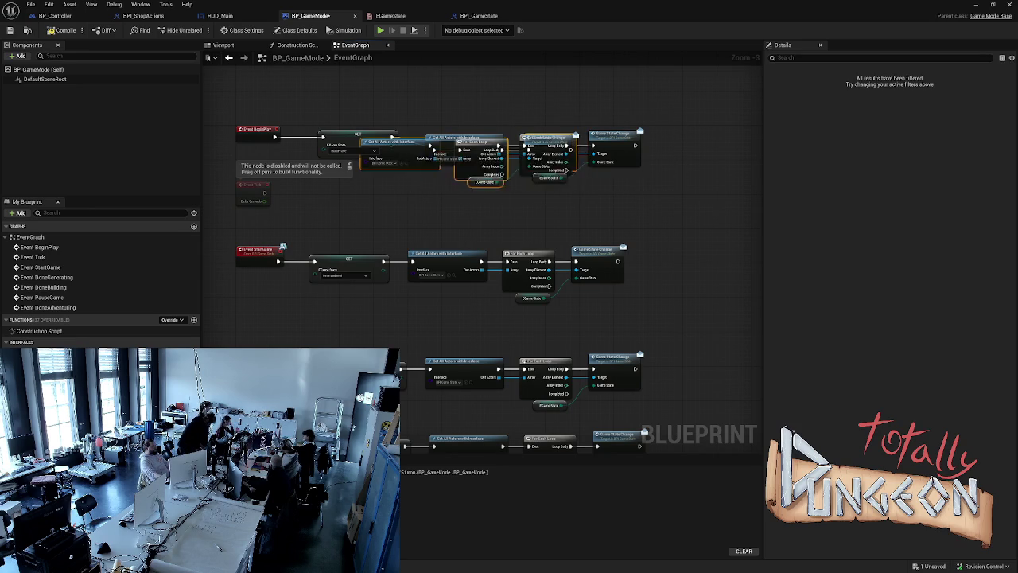
- Duplicate the Get All Actors broadcast chain and wire Event Tick into the copy
key("ctrl+c")
key("ctrl+v")
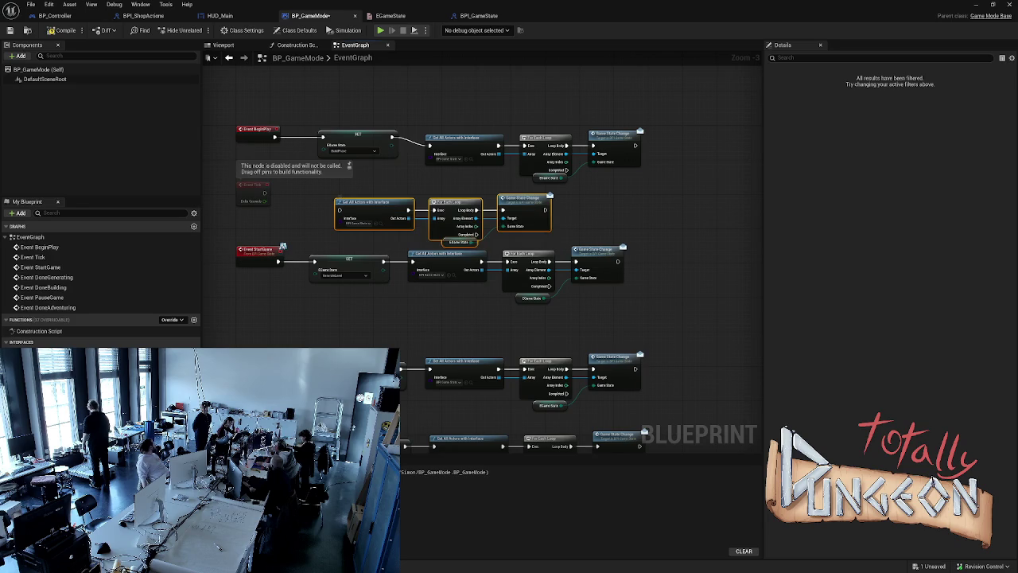
left_click_drag(265, 192, 340, 209)
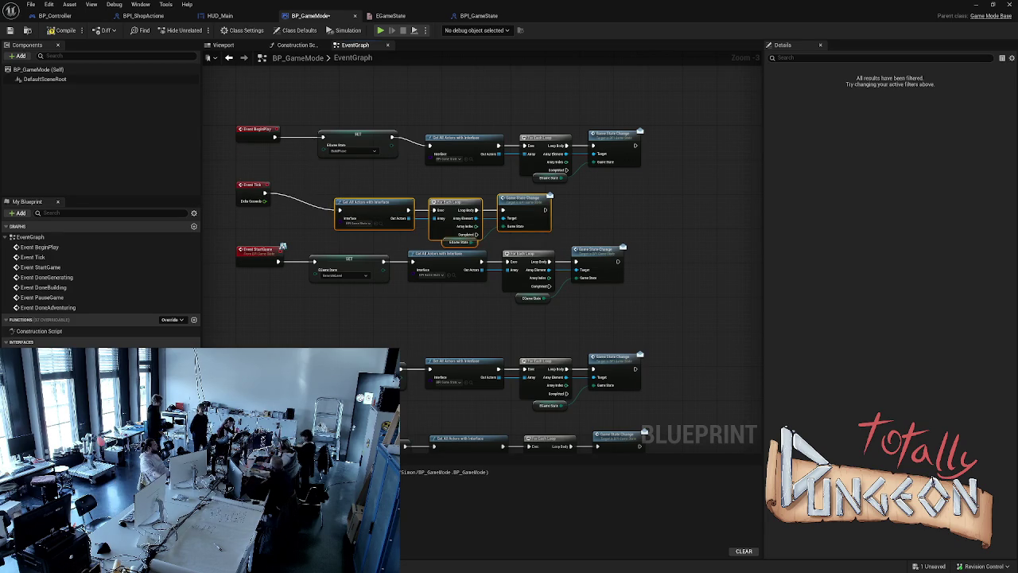
- Test-run the game to check the Tick broadcast, then bring up the BPI_GameState interface
key("alt+p")
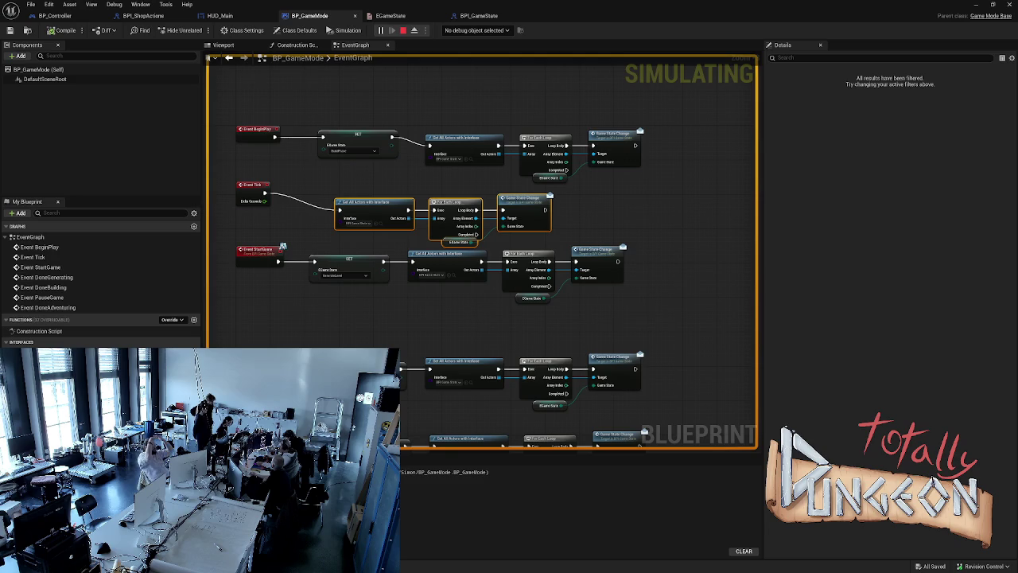
key("Escape")
left_click(479, 15)
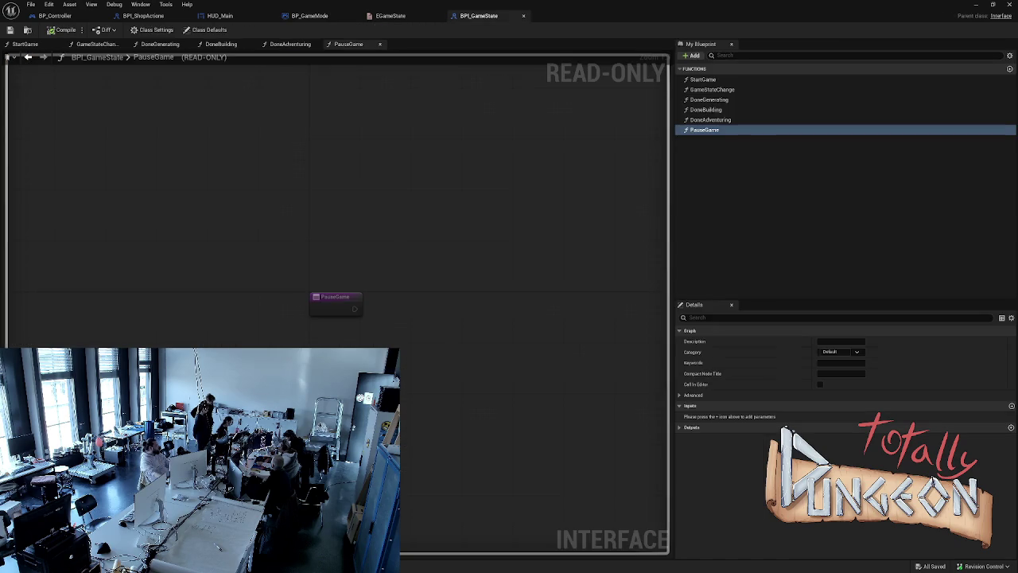
- In BP_GameMode, add a Print String after Game State Change's exec output, then compile and test-run
left_click(143, 15)
left_click(55, 15)
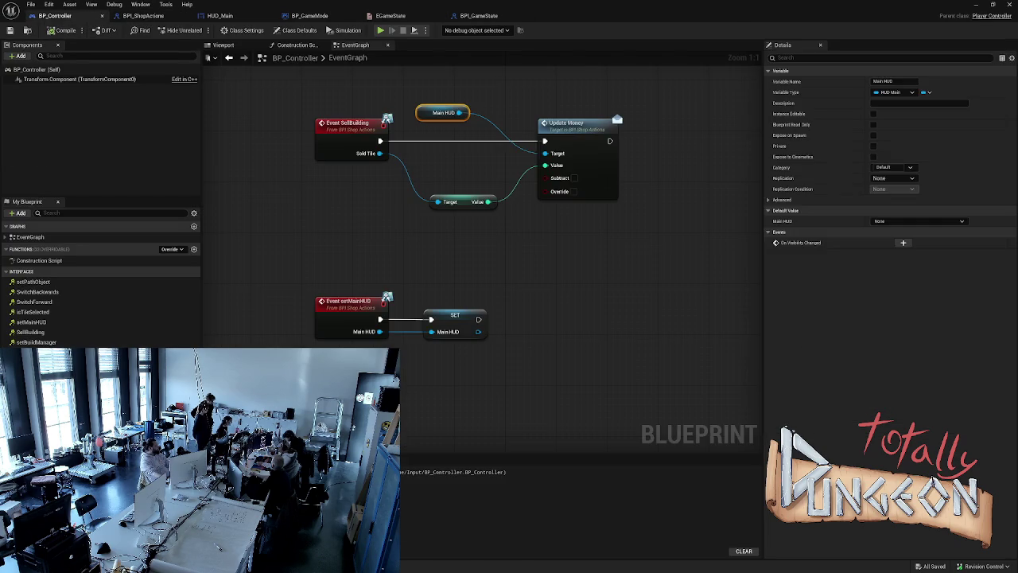
left_click(220, 15)
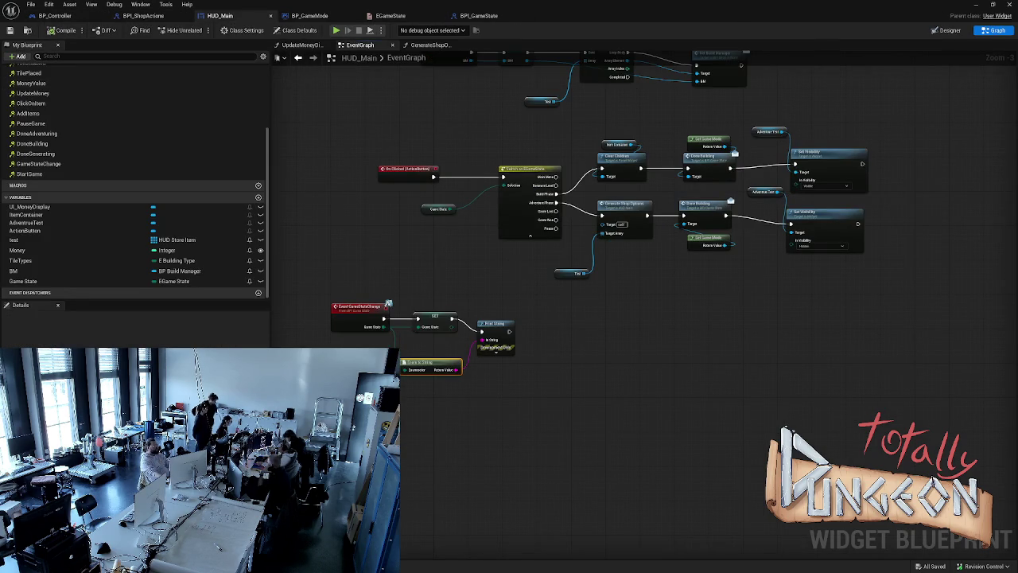
left_click(390, 15)
left_click(310, 15)
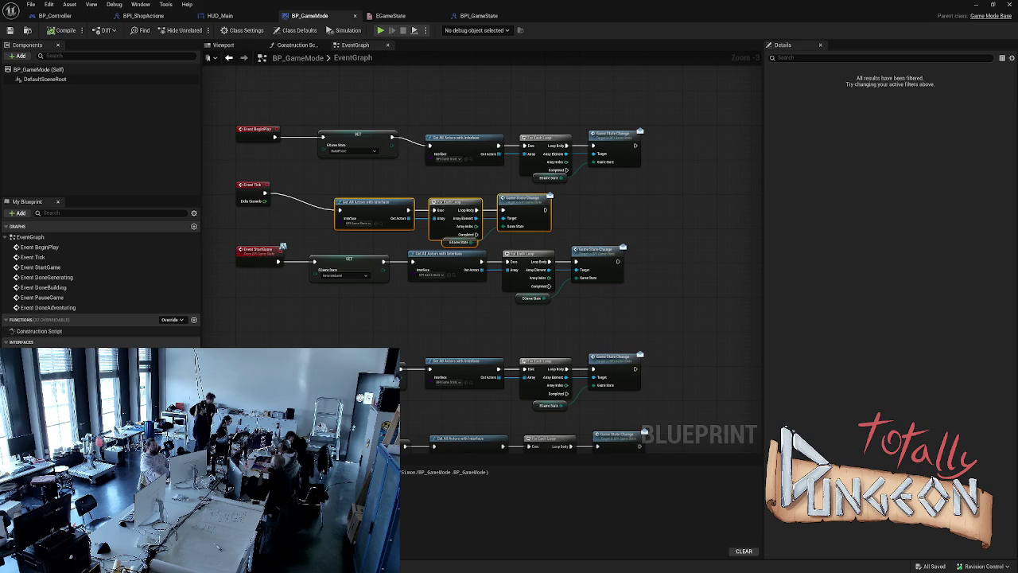
left_click_drag(525, 198, 580, 214)
type("print")
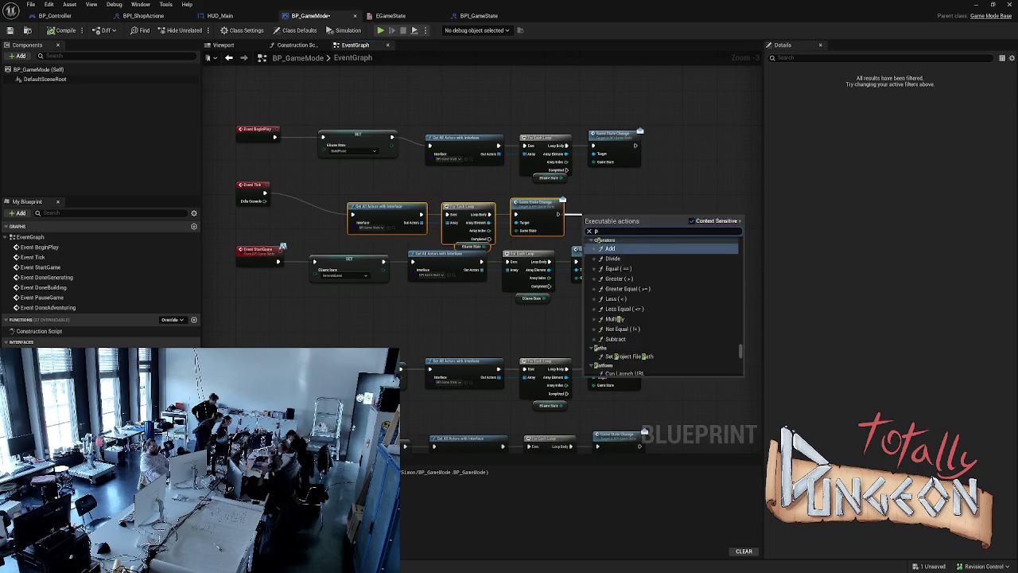
key("Return")
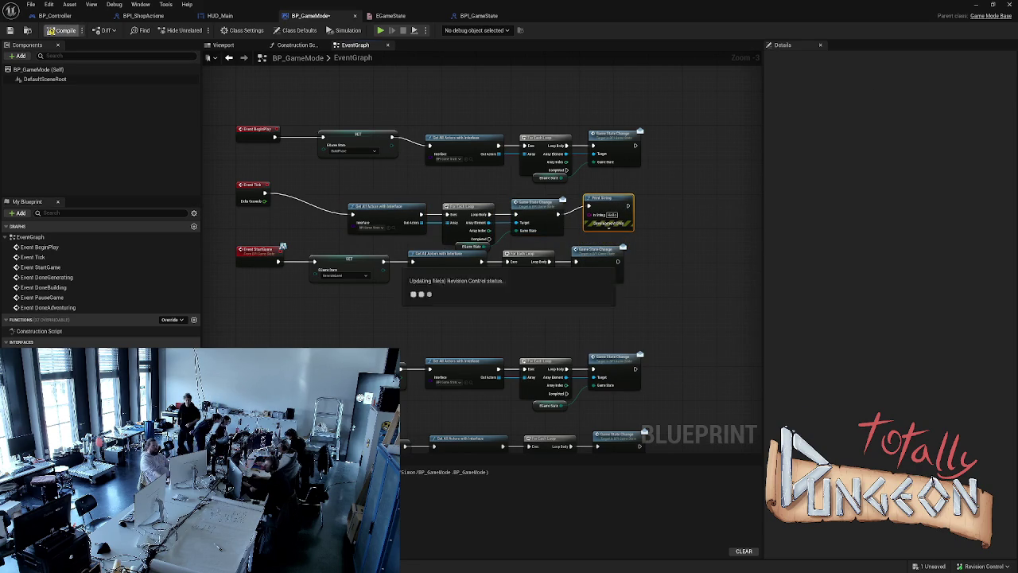
left_click(62, 30)
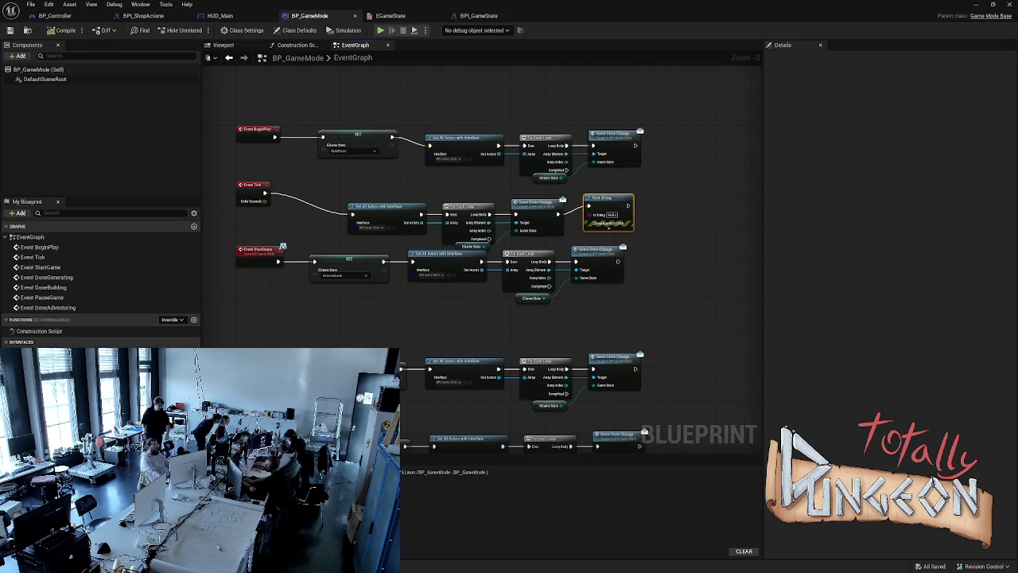
key("alt+p")
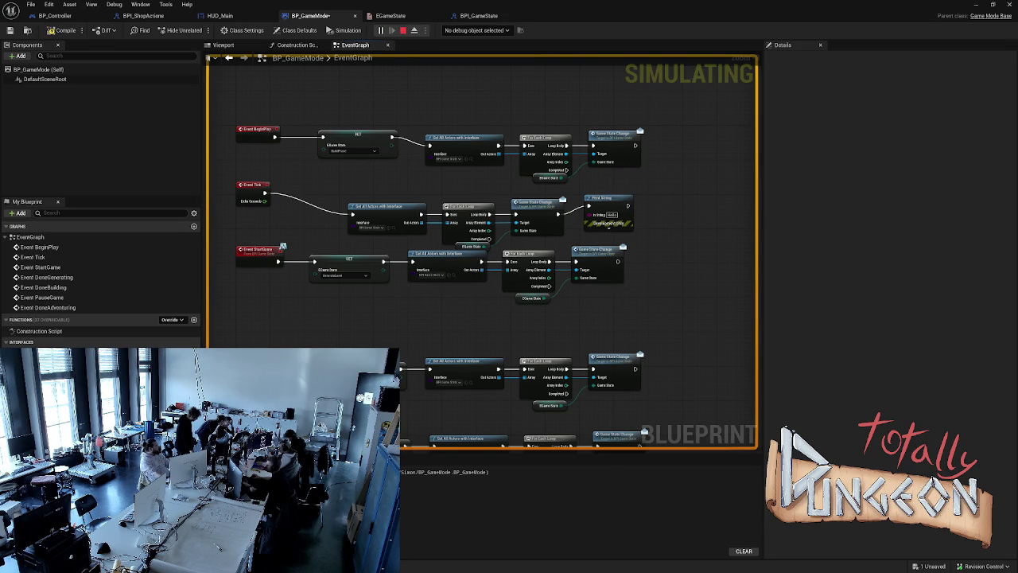
key("Escape")
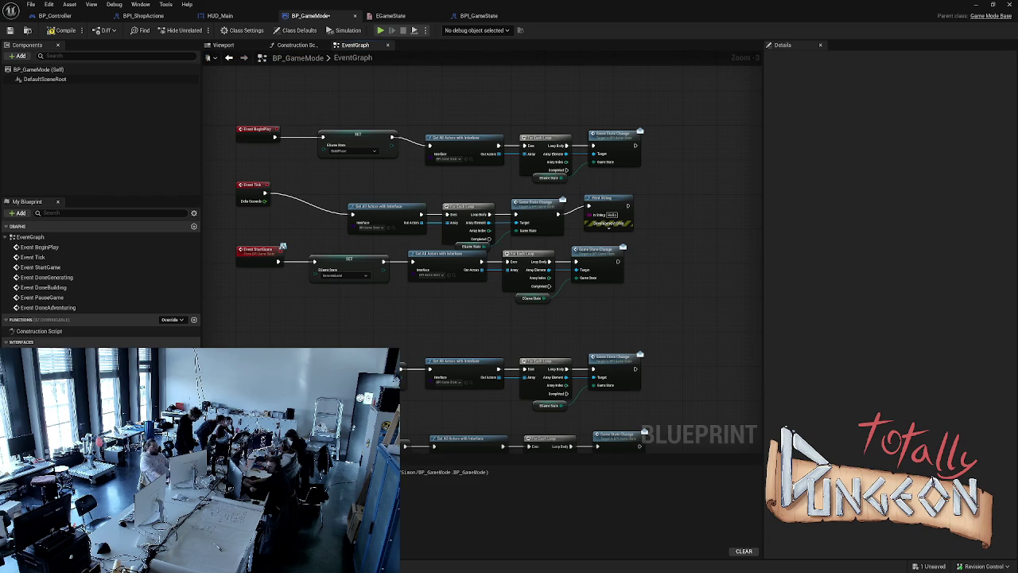
- Feed the loop's Array Element into Print String's In String, then compile, save and test-run
left_click(487, 223)
left_click_drag(487, 224, 591, 215)
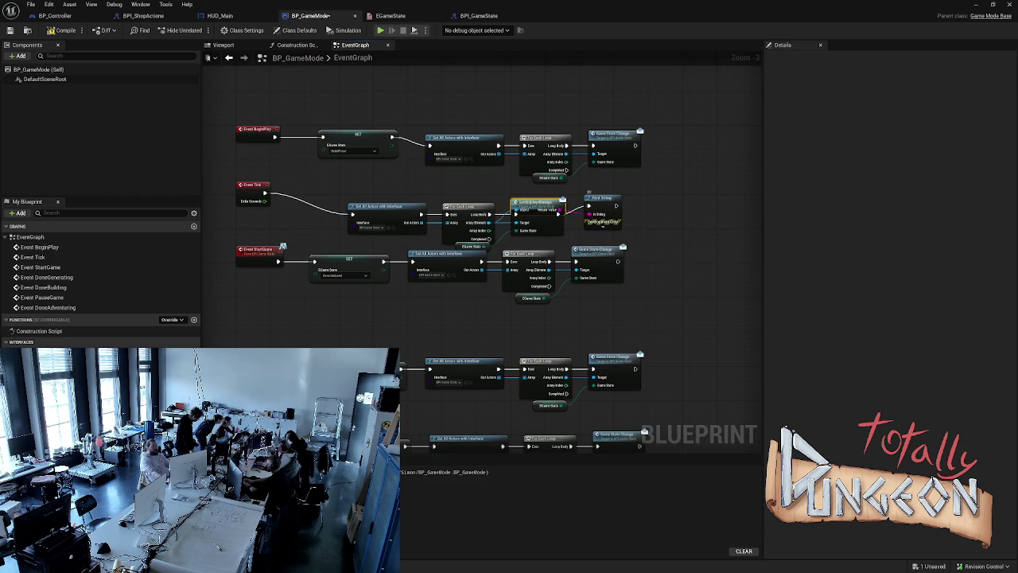
left_click(62, 30)
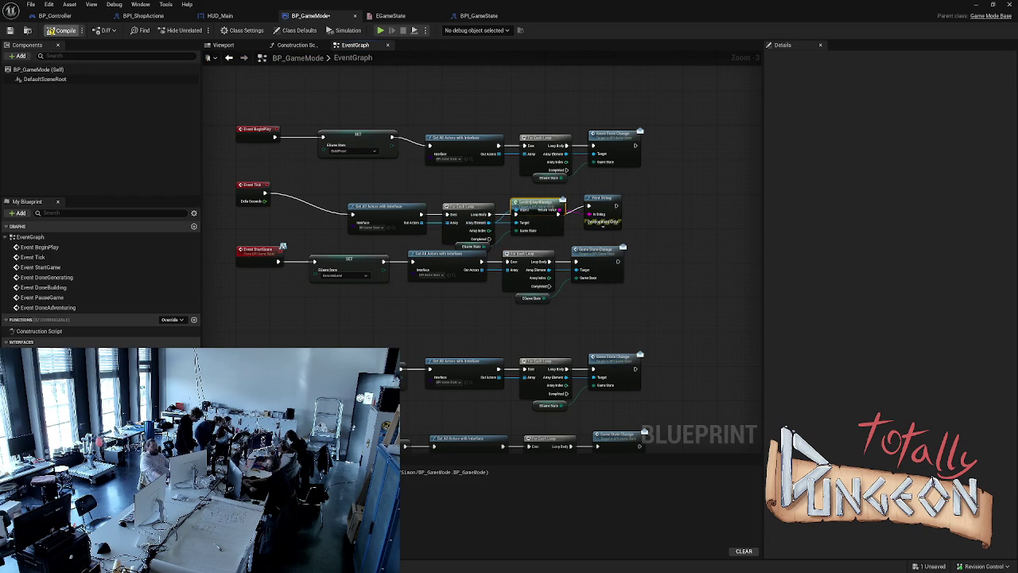
key("ctrl+s")
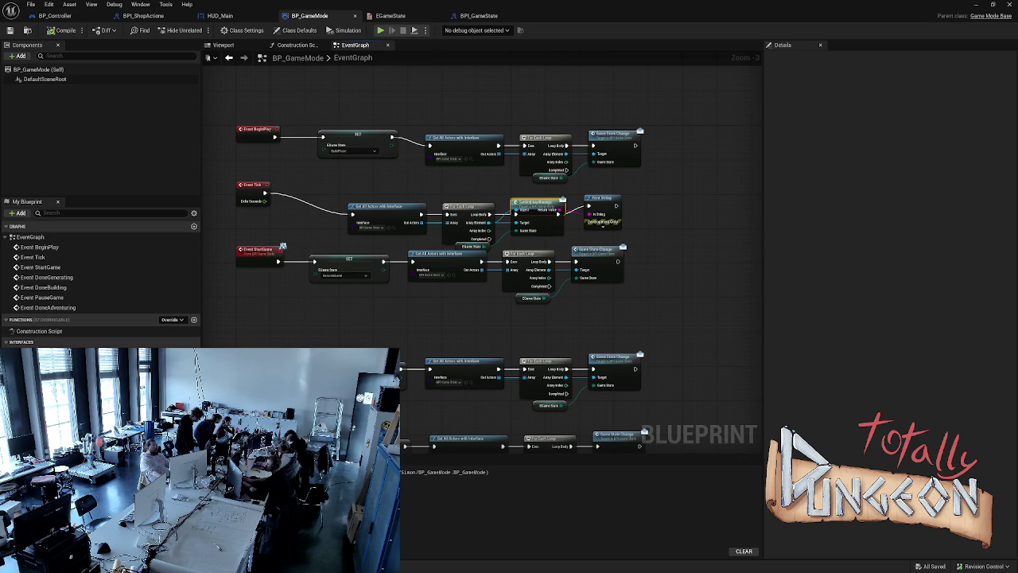
key("alt+s")
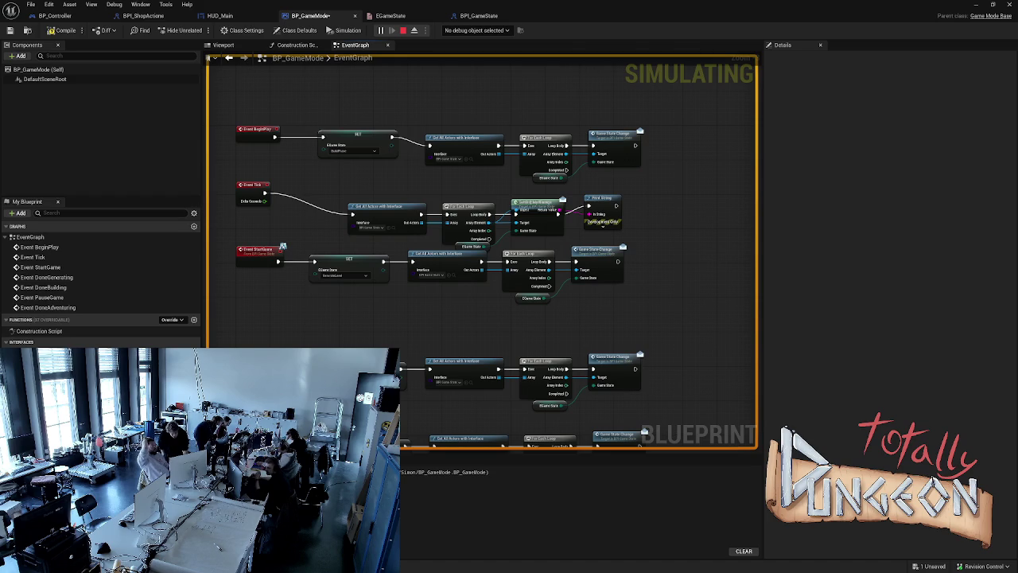
key("Escape")
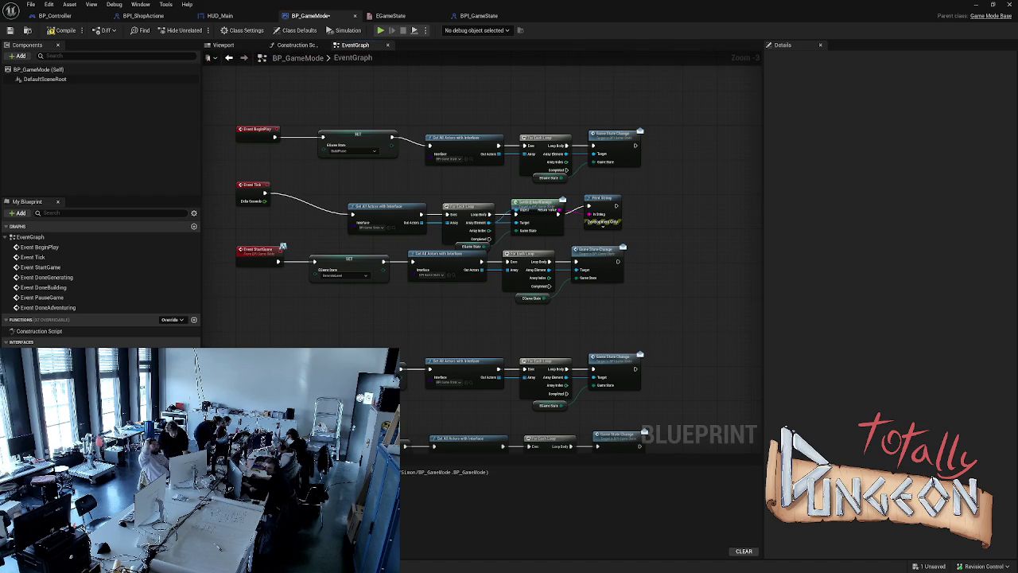
- Set the Tick row's Get All Actors with Interface lookup to use BPI_GameState
left_click(374, 228)
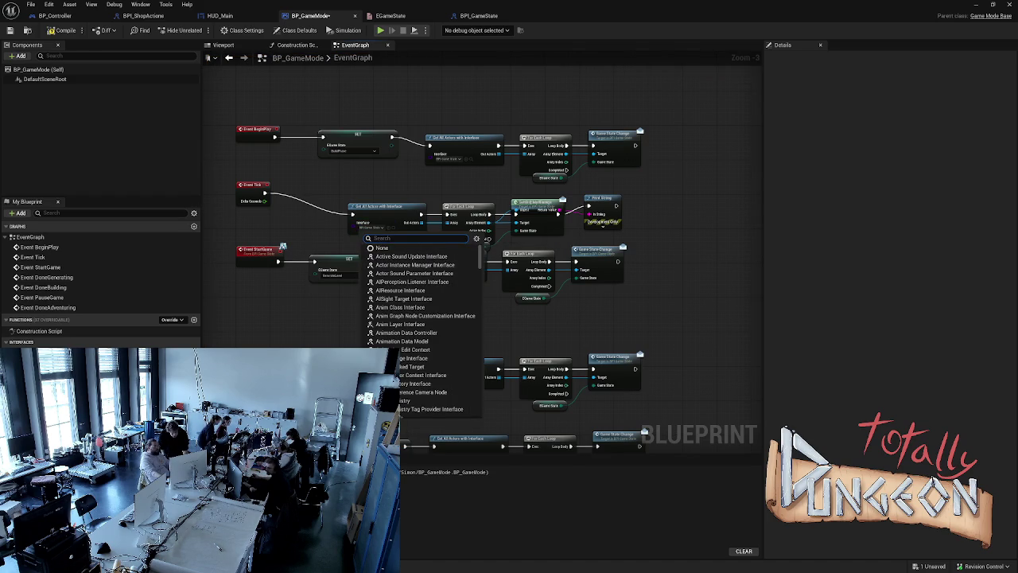
type("BPL")
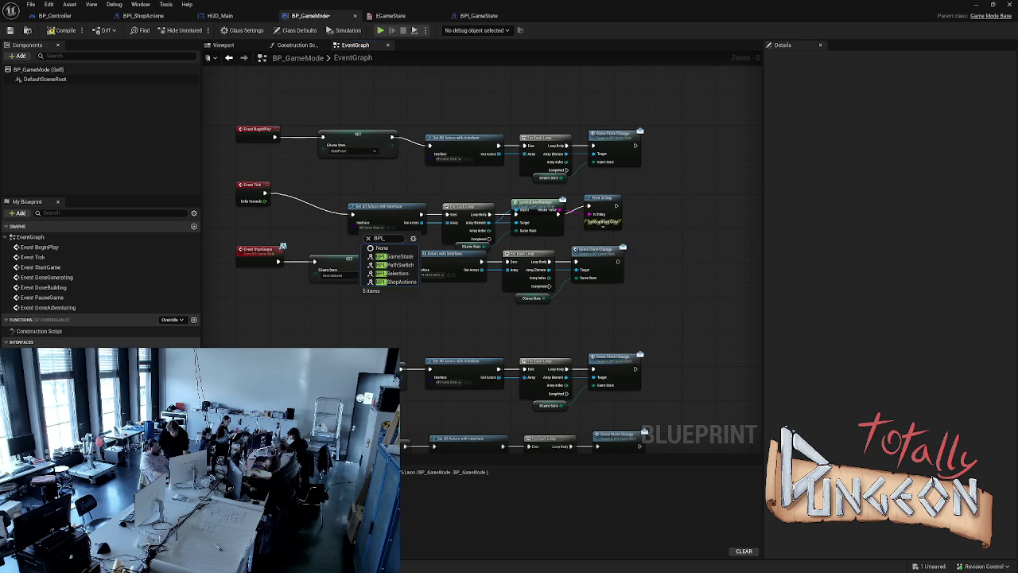
key("Down")
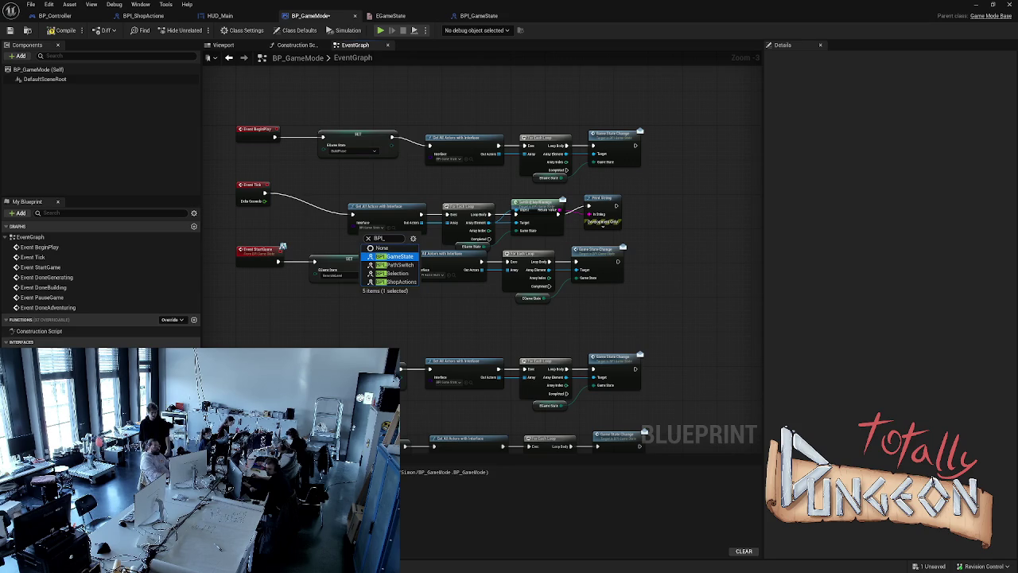
key("Return")
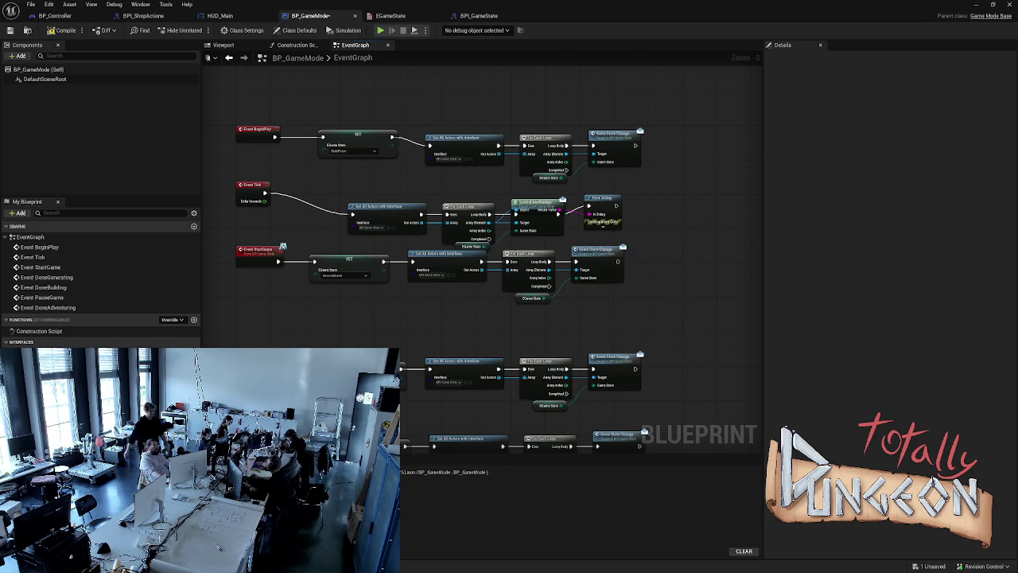
- Inspect HUD_Main's Class Settings and GameStateChange event, then save BP_GameMode
left_click(220, 15)
scroll(135, 159, "up", 1)
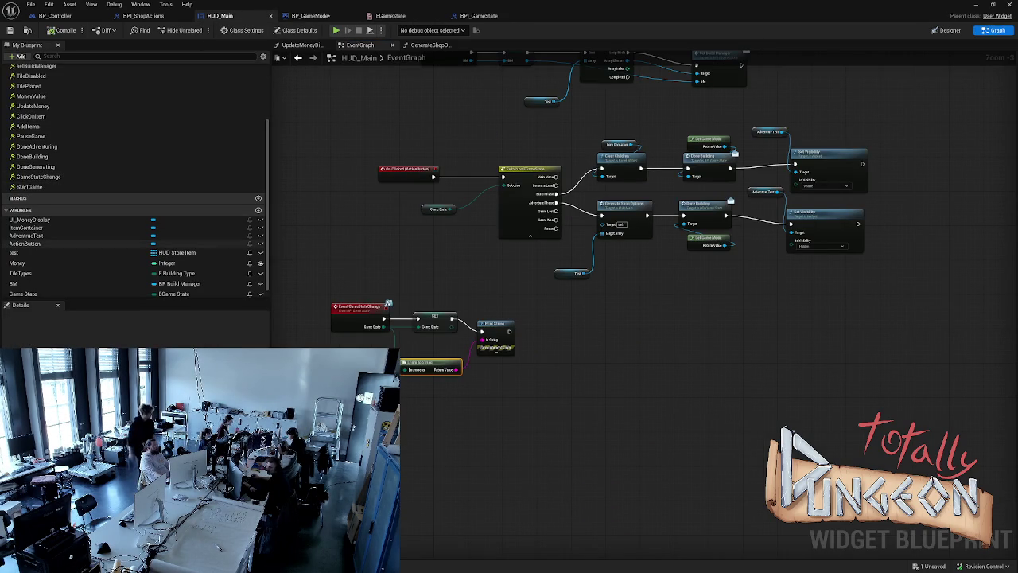
left_click(242, 30)
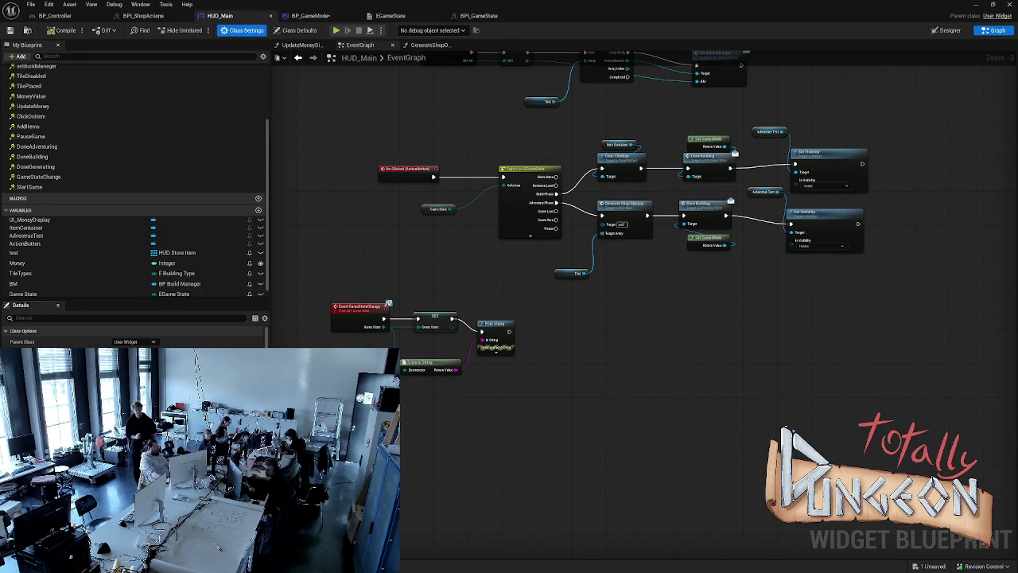
left_click(387, 306)
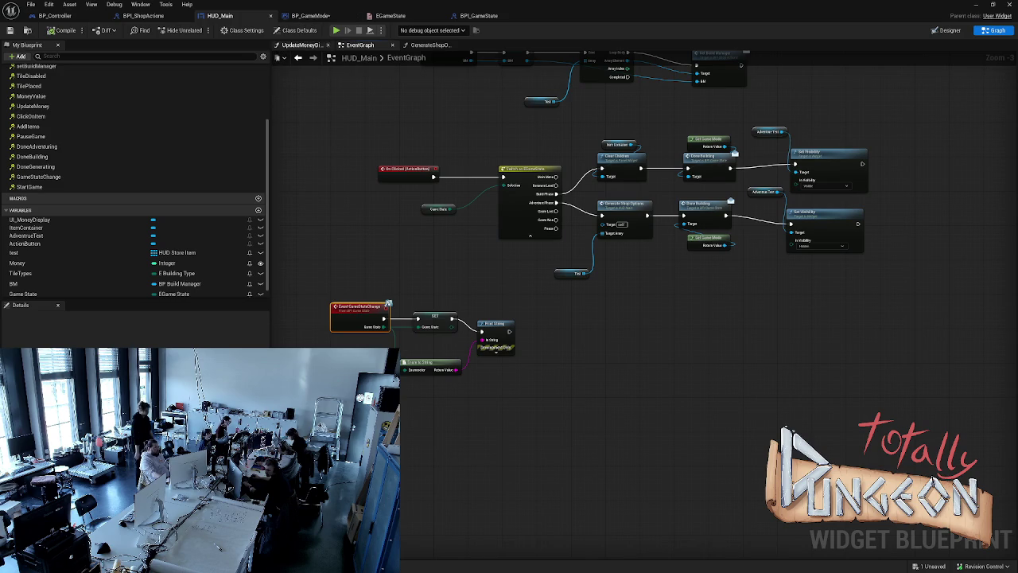
left_click(314, 16)
key("ctrl+s")
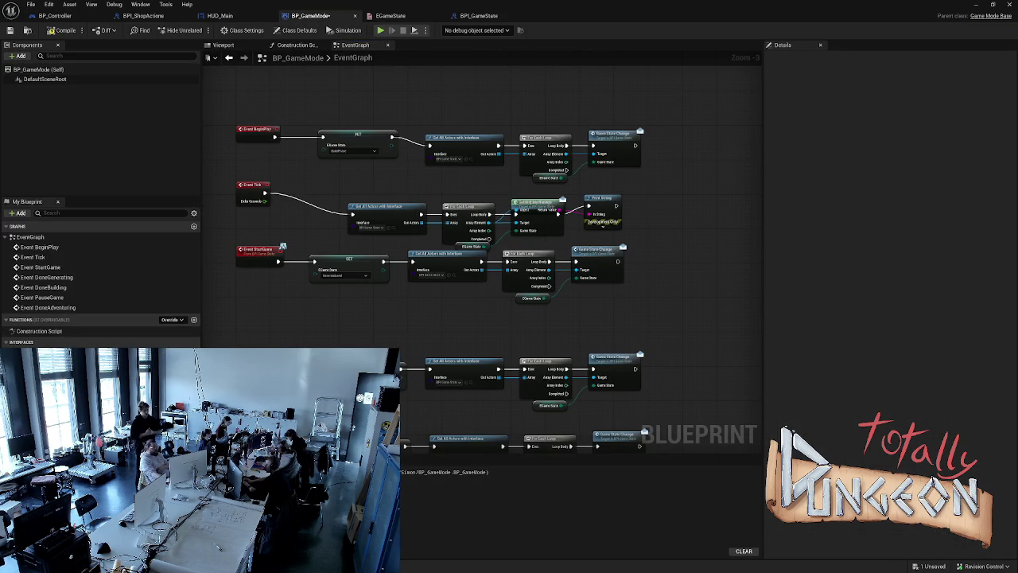
- Move Get Display Name and Print String to the right, clear of Game State Change
left_click_drag(423, 222, 603, 220)
key("Escape")
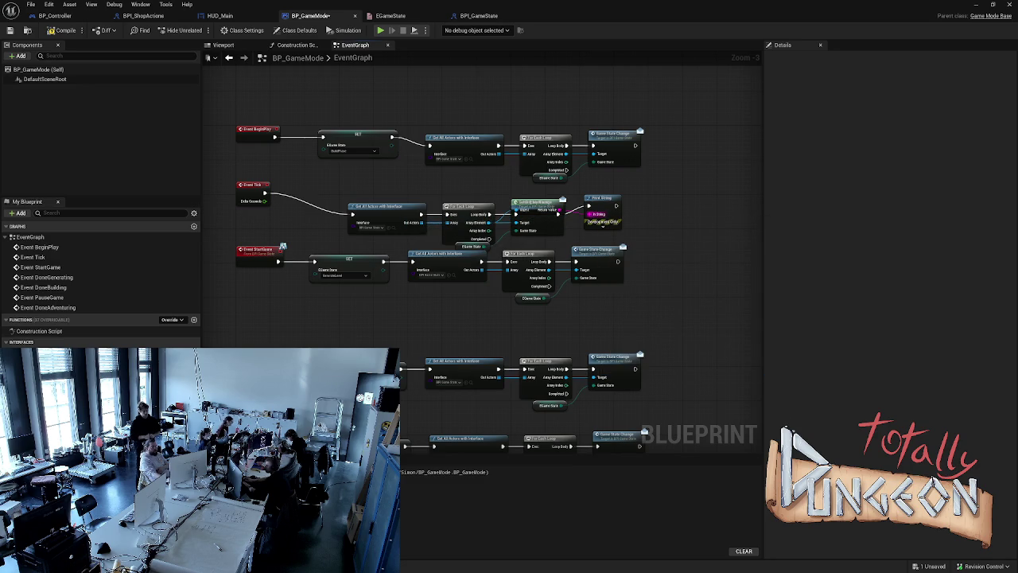
mouse_move(549, 210)
left_mouse_down()
mouse_move(696, 204)
mouse_move(672, 239)
left_mouse_up()
left_click_drag(600, 198, 684, 198)
mouse_move(706, 124)
left_mouse_down()
mouse_move(236, 181)
mouse_move(234, 194)
left_mouse_up()
left_click_drag(682, 198, 704, 193)
key("Escape")
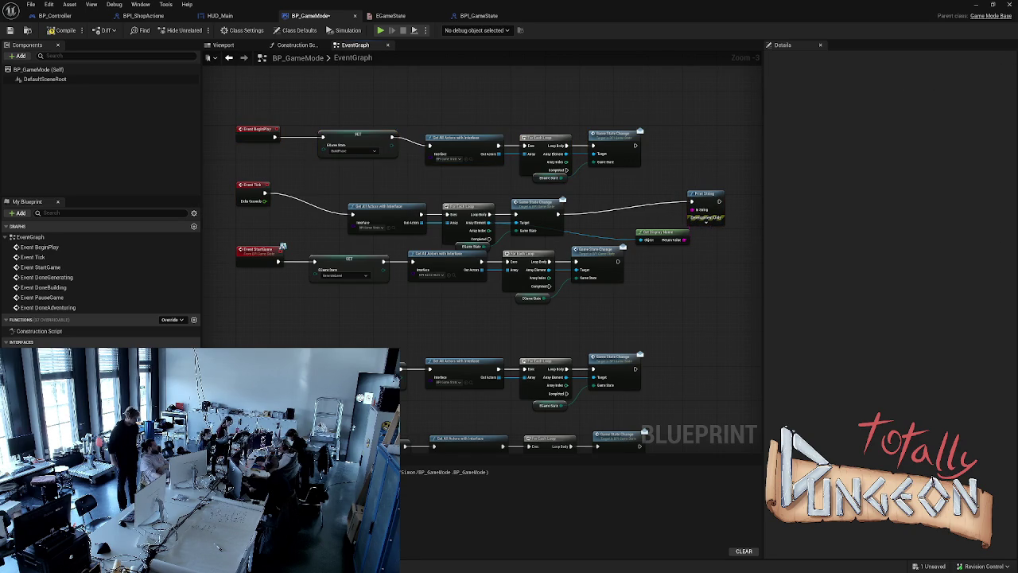
- Test-run the game, save BP_GameMode, and run the test once more
key("alt+s")
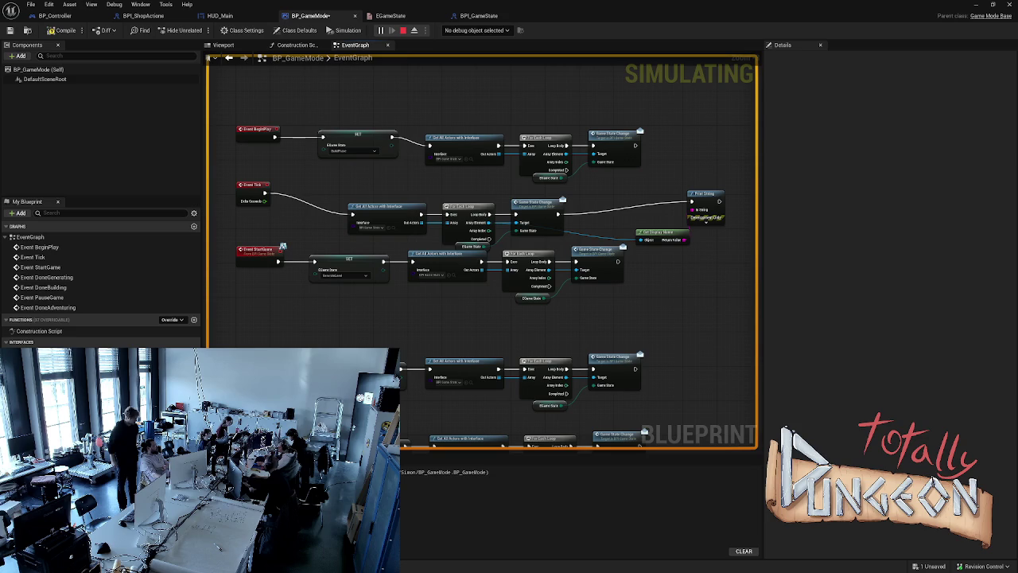
key("Escape")
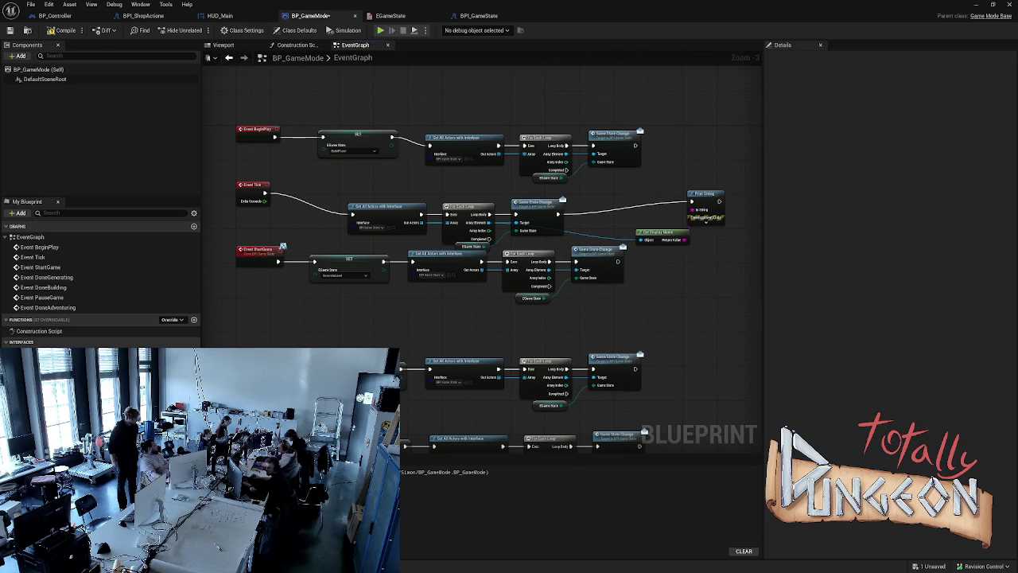
key("ctrl+s")
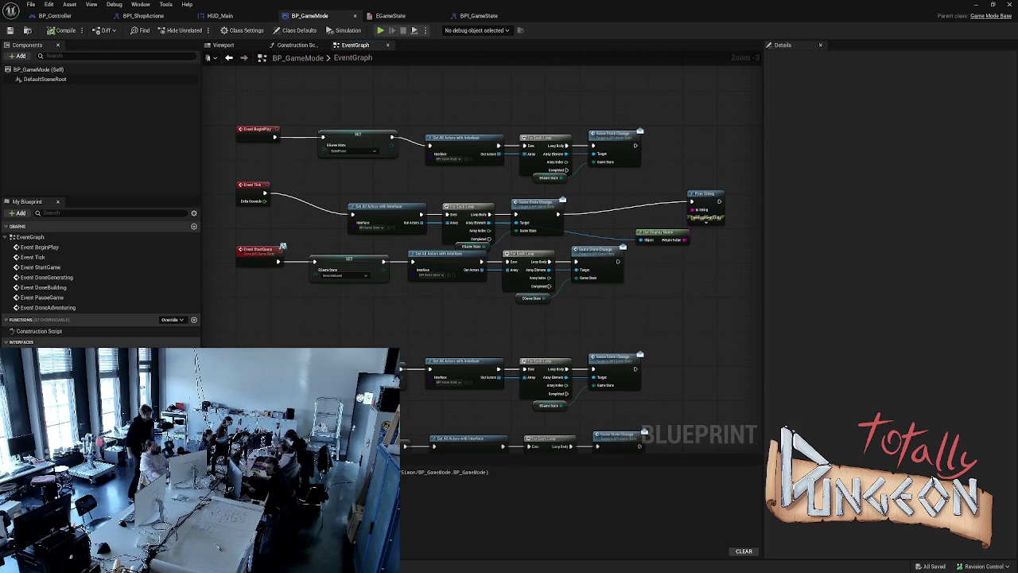
key("alt+s")
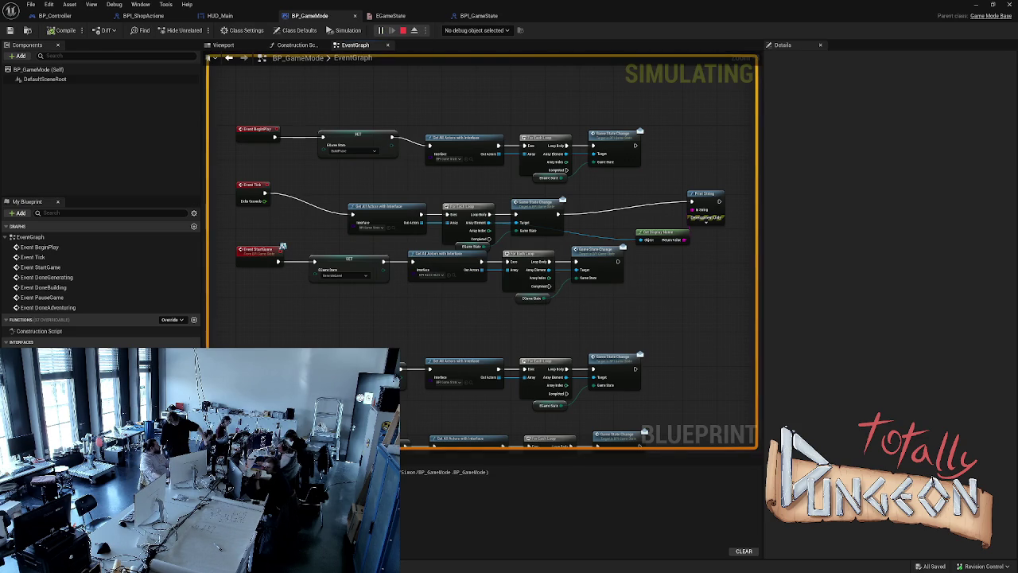
key("Escape")
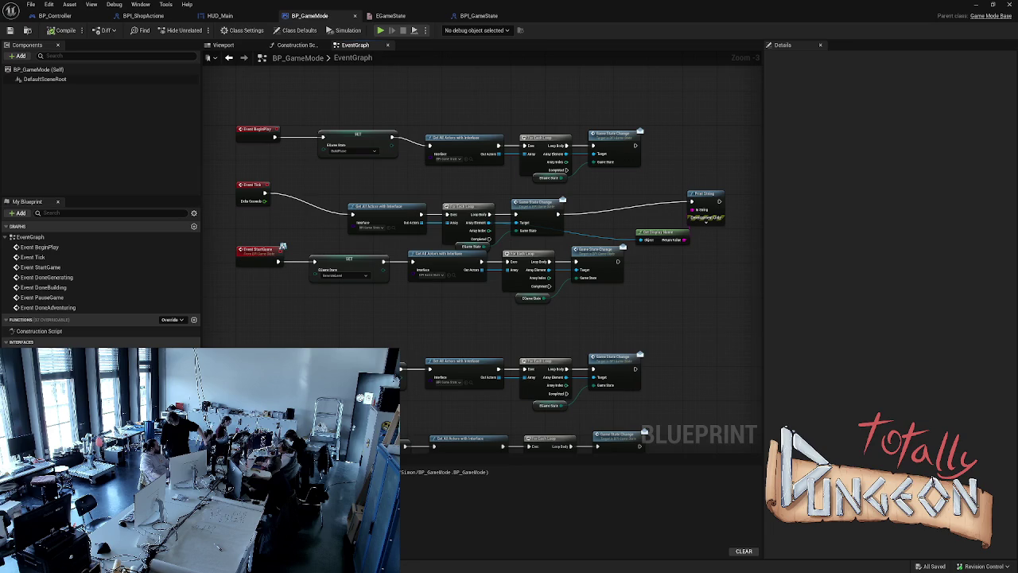
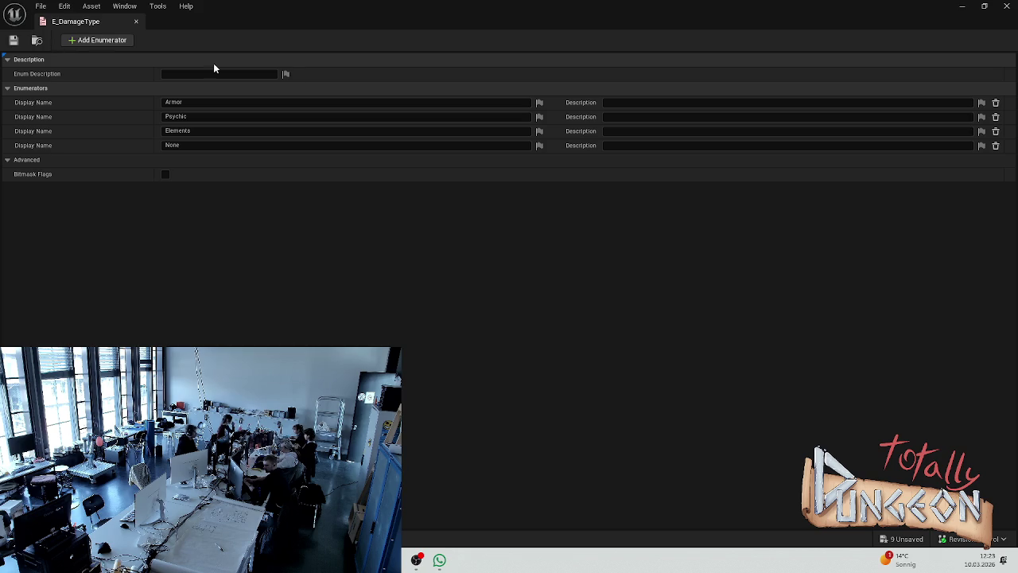
- Dock the E_DamageType editor as a tab and start a play-test of ManuTest
key("super+Down")
mouse_move(464, 39)
left_mouse_down()
mouse_move(422, 32)
mouse_move(422, 22)
left_mouse_up()
left_click(67, 21)
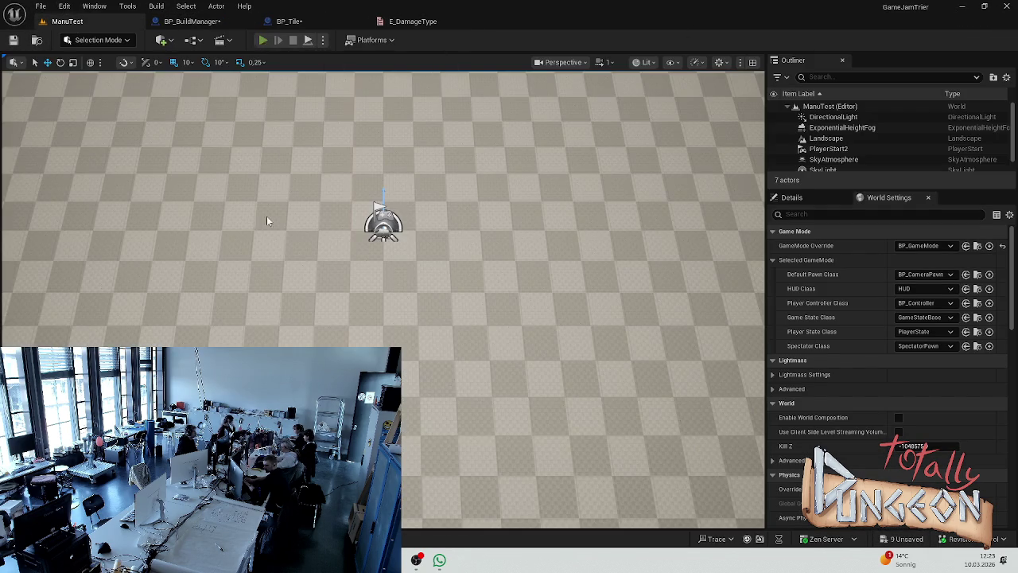
key("alt+p")
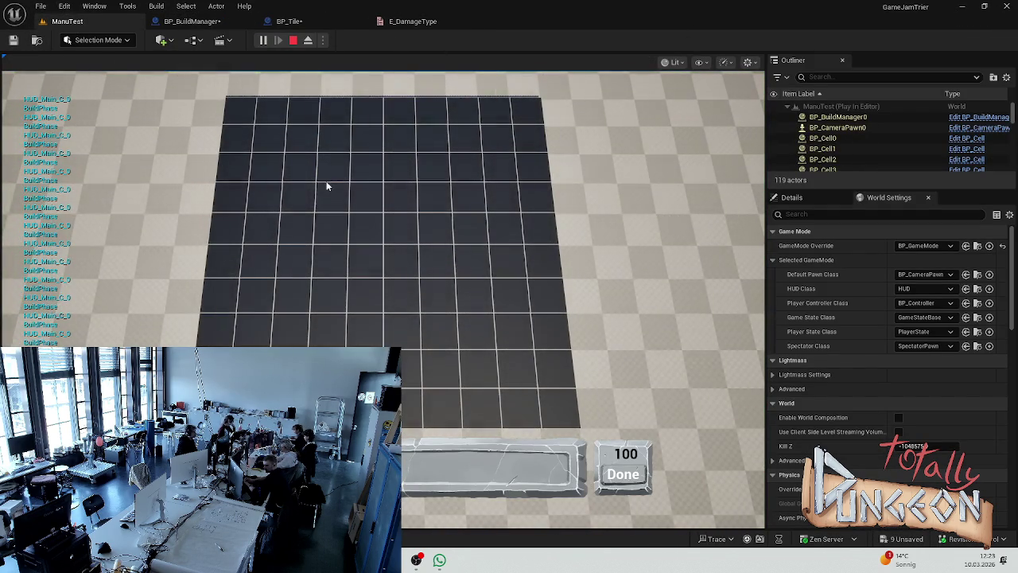
- Place path tiles on the grid, building a strip with an L-shaped left leg
left_click(346, 235)
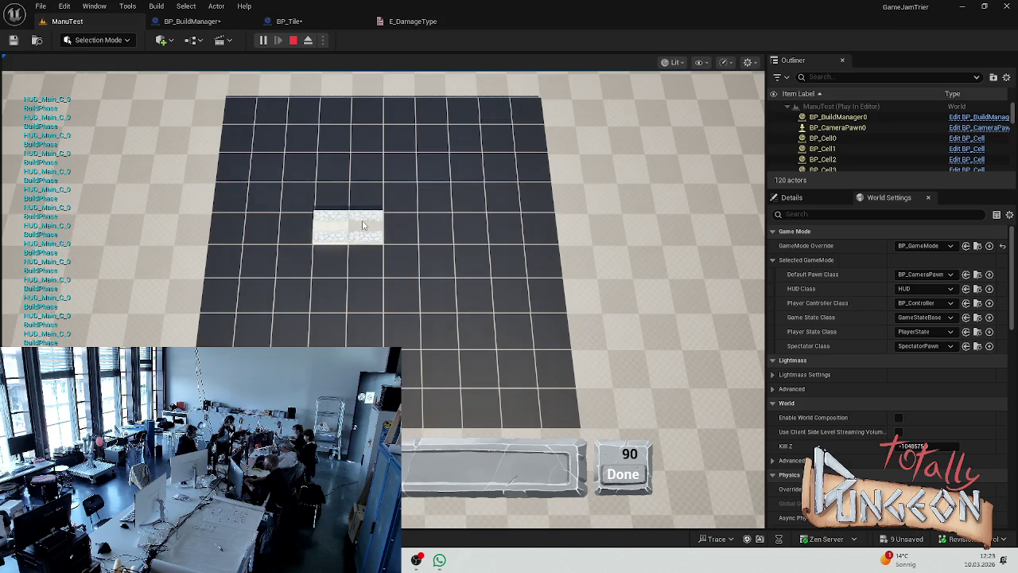
left_click(402, 227)
left_click(521, 406)
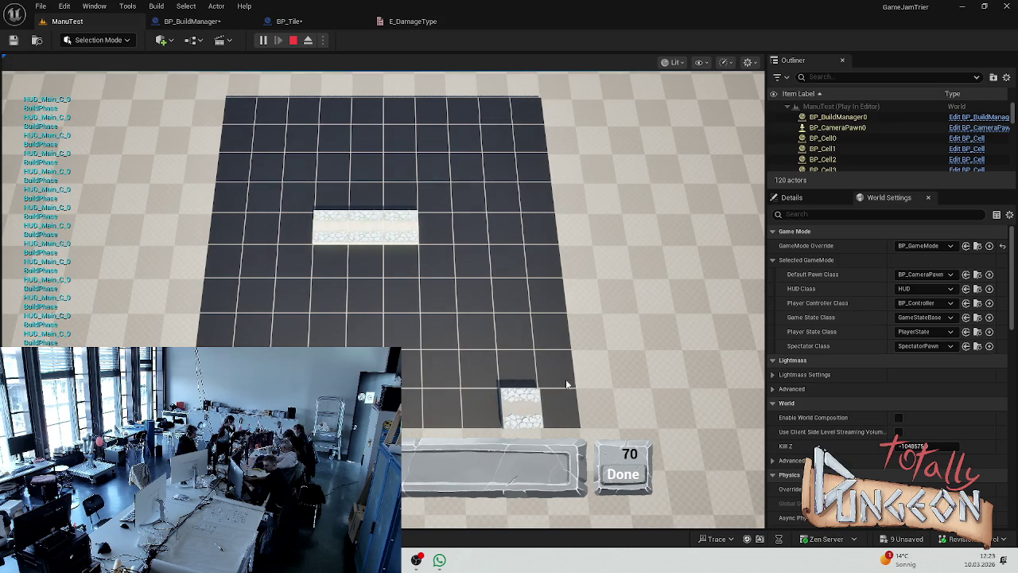
left_click(451, 237)
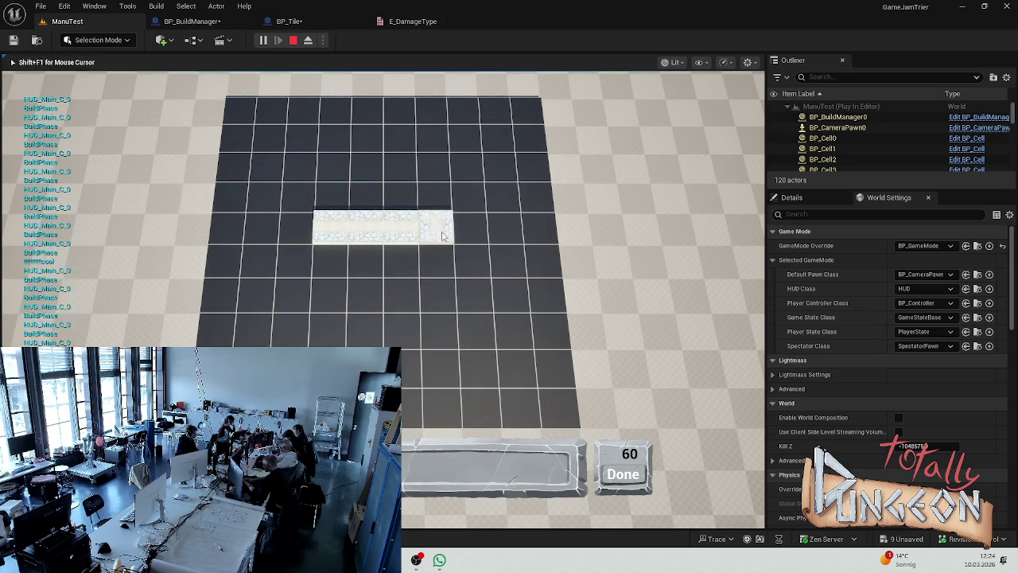
left_click(304, 236)
left_click(299, 262)
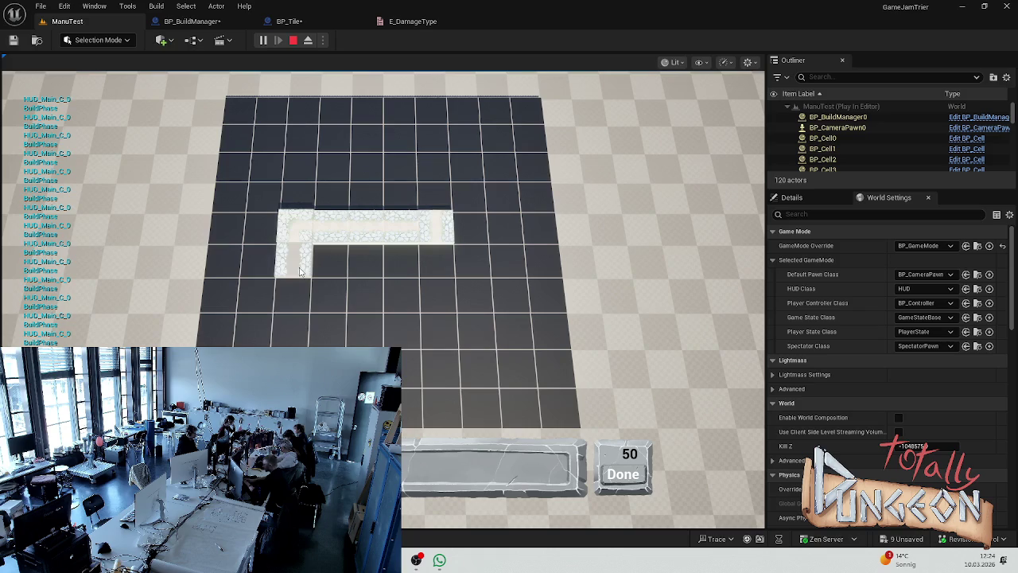
left_click(299, 305)
left_click(292, 332)
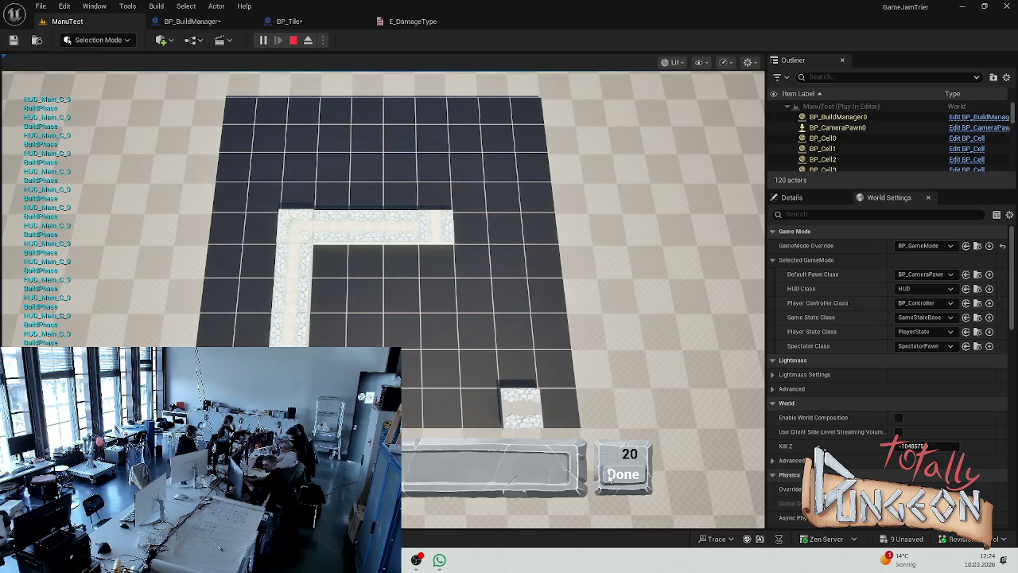
left_click(475, 325)
- Remove all the placed path tiles, then stop the play-test
key("d")
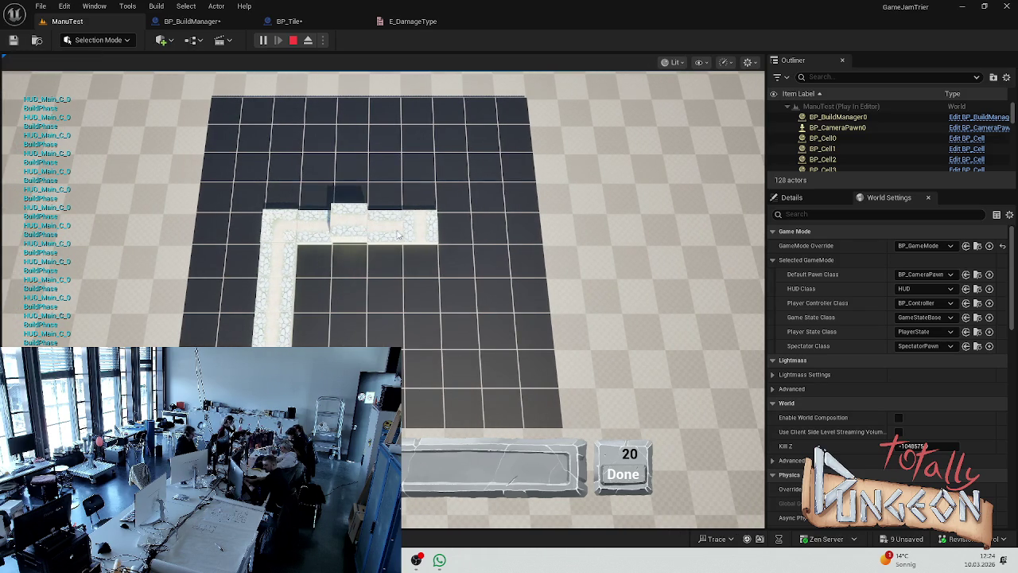
key("d")
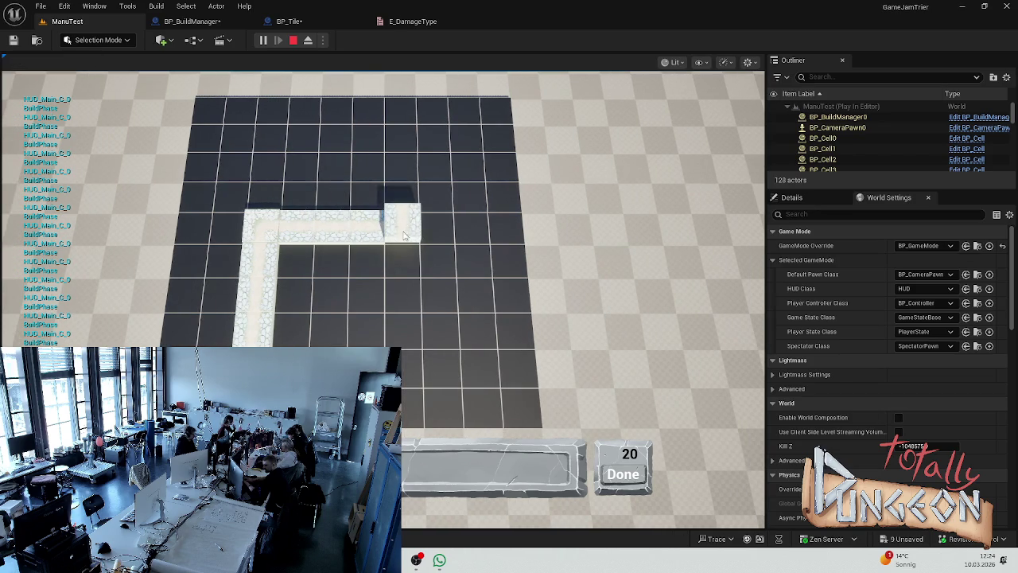
right_click(402, 233)
right_click(263, 227)
right_click(267, 258)
right_click(265, 297)
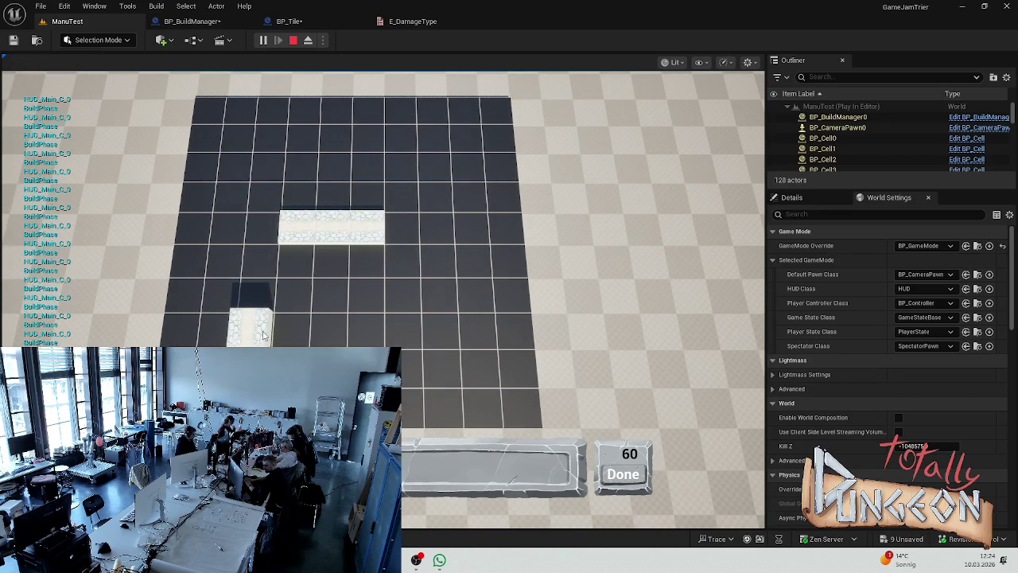
right_click(265, 334)
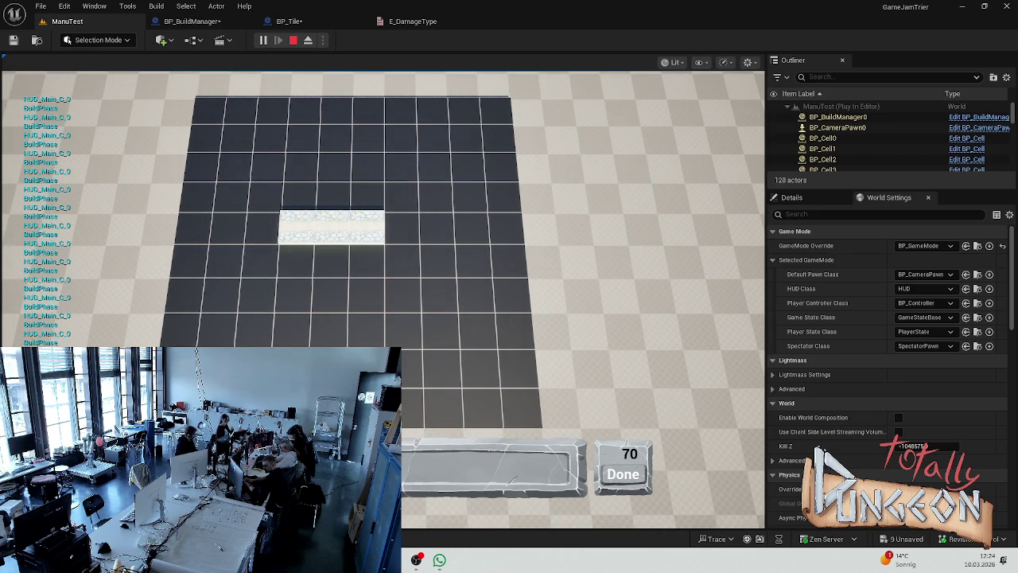
left_click(311, 240)
right_click(324, 233)
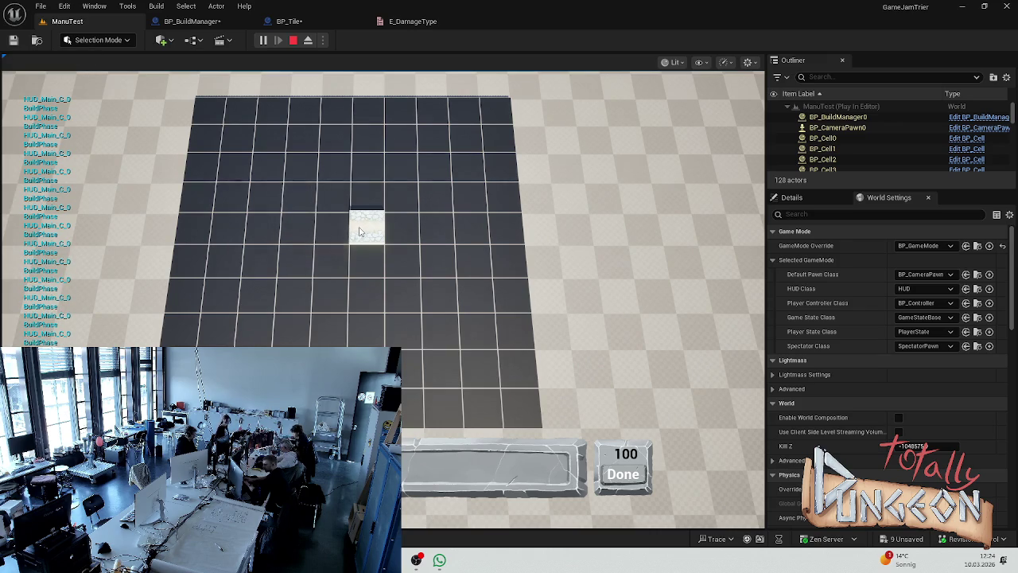
right_click(366, 226)
key("Escape")
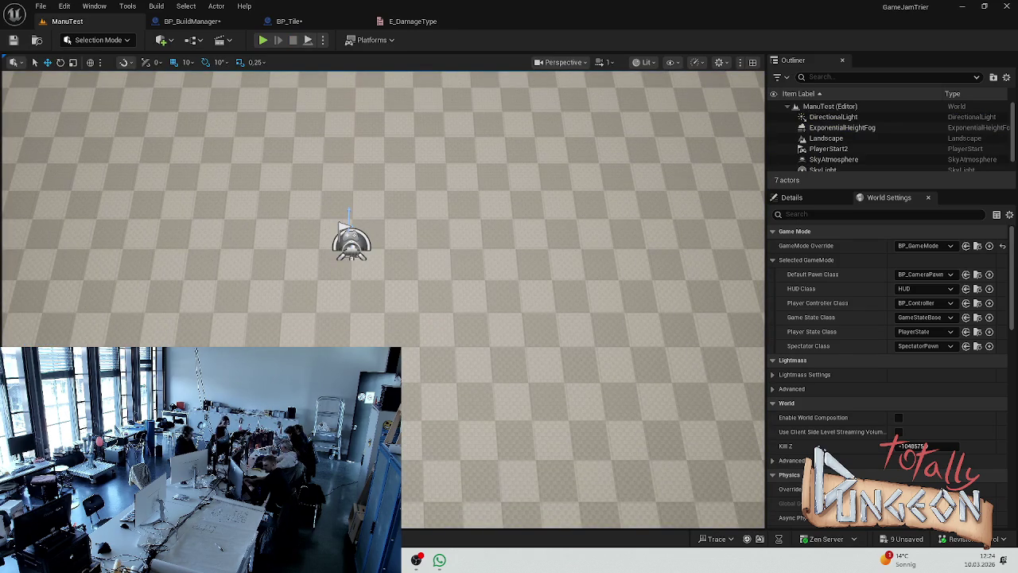
- Save the modified assets from the BP_BuildManager blueprint
left_click(191, 21)
key("ctrl+s")
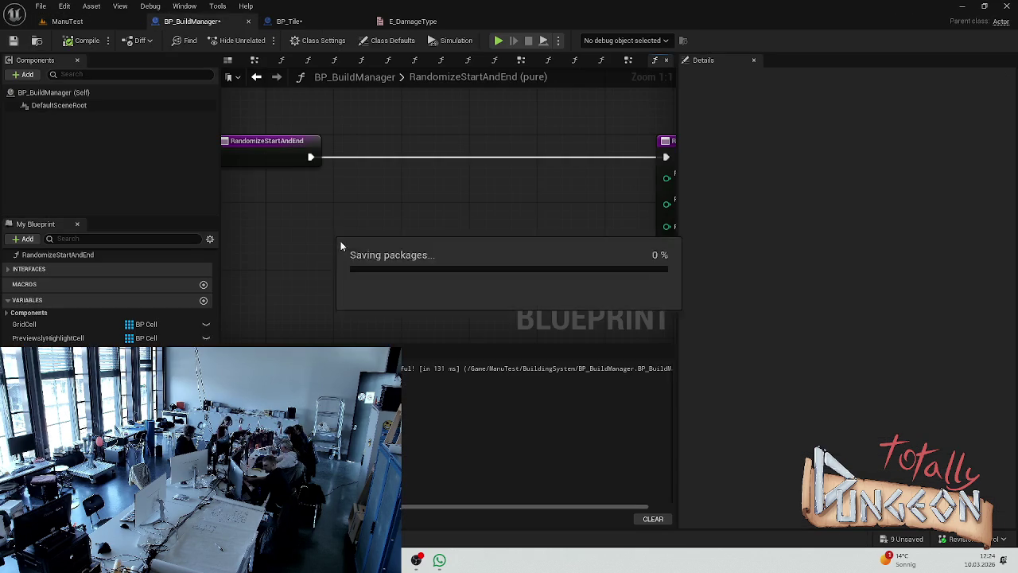
scroll(429, 188, "down", 1)
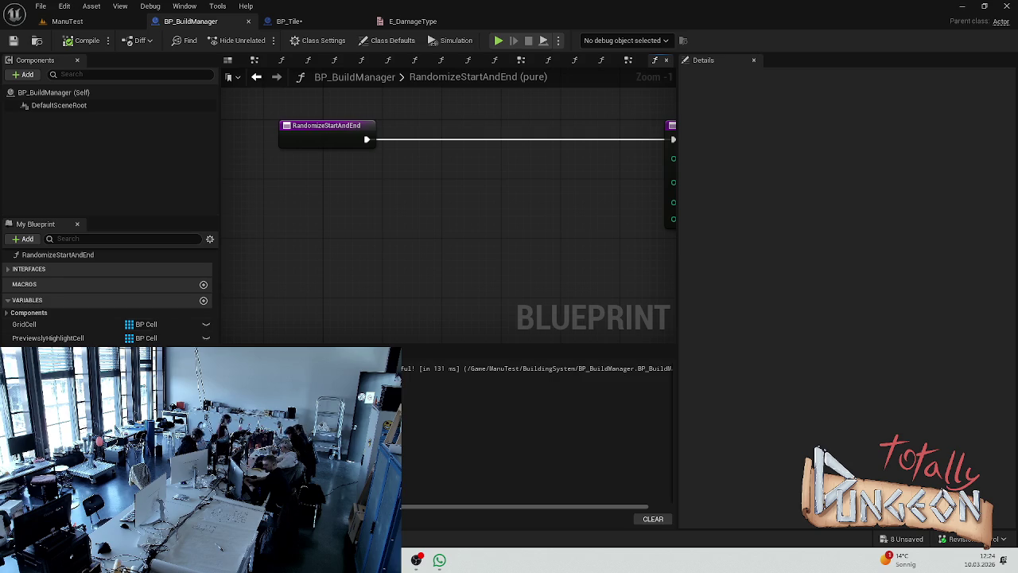
- Add a Width getter and a Random Integer node to the function graph
left_click_drag(48, 351, 314, 275)
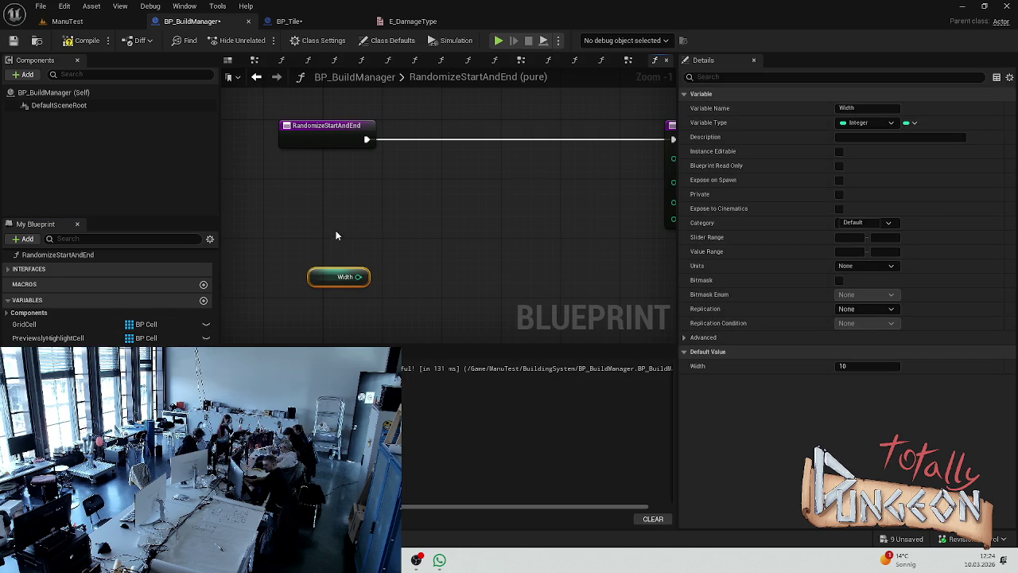
right_click(327, 231)
type("get random")
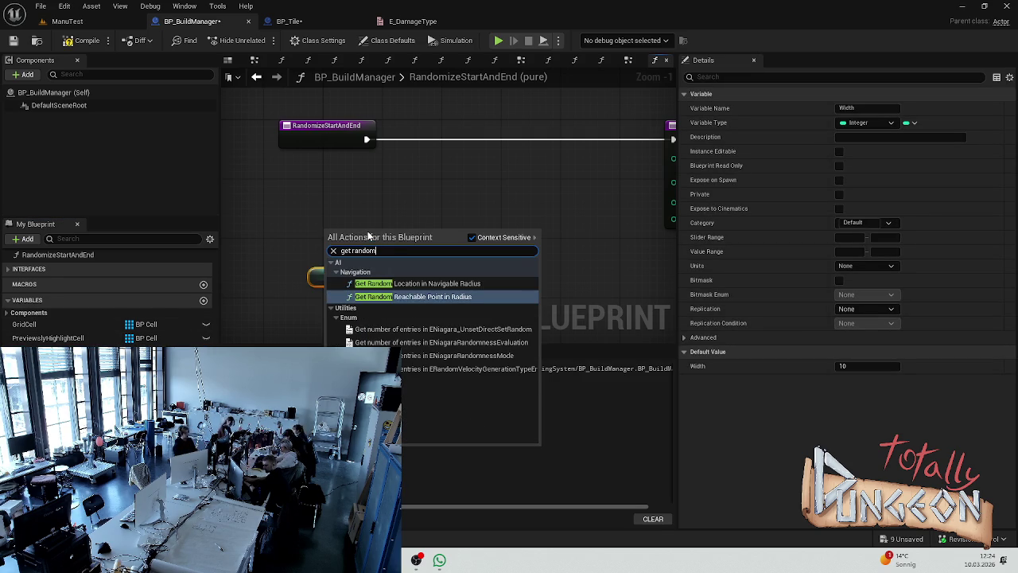
key("BackSpace")
key("BackSpace")
key("BackSpace")
key("BackSpace")
key("BackSpace")
key("BackSpace")
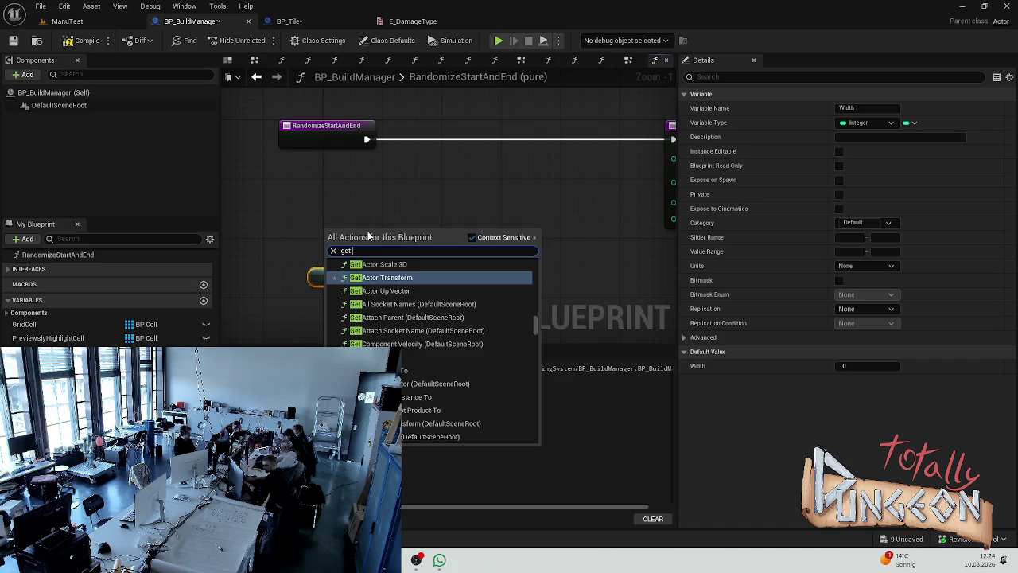
key("BackSpace")
key("BackSpace")
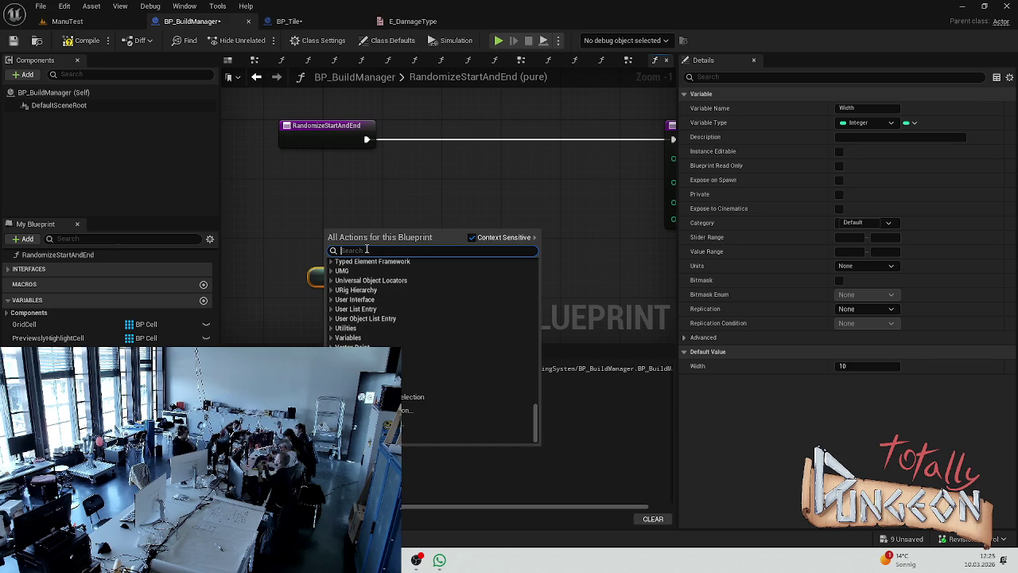
type("random")
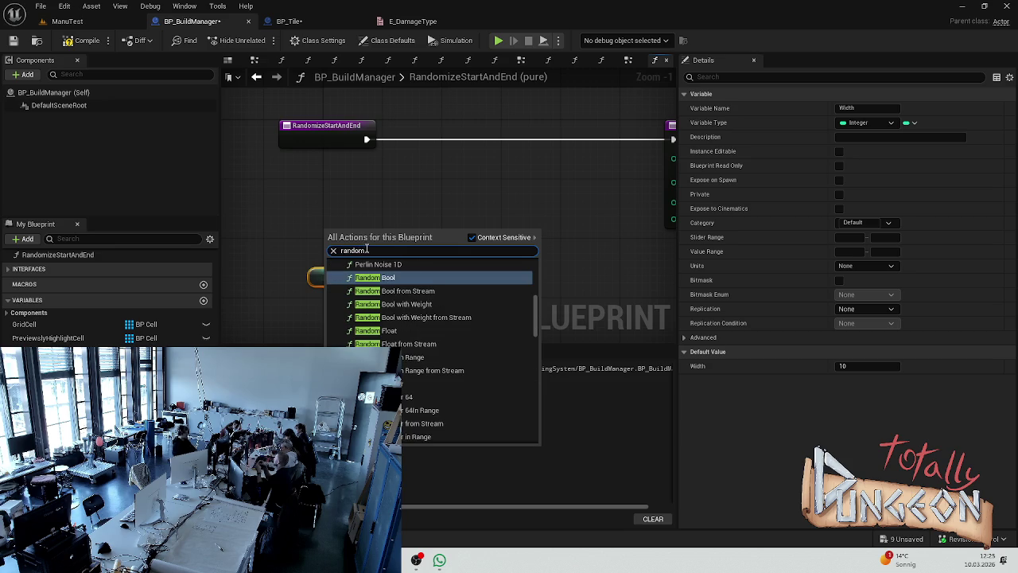
left_click(413, 383)
- Wire Width into Random Integer's Exclusive Max and tidy the node layout
left_click_drag(355, 230, 399, 230)
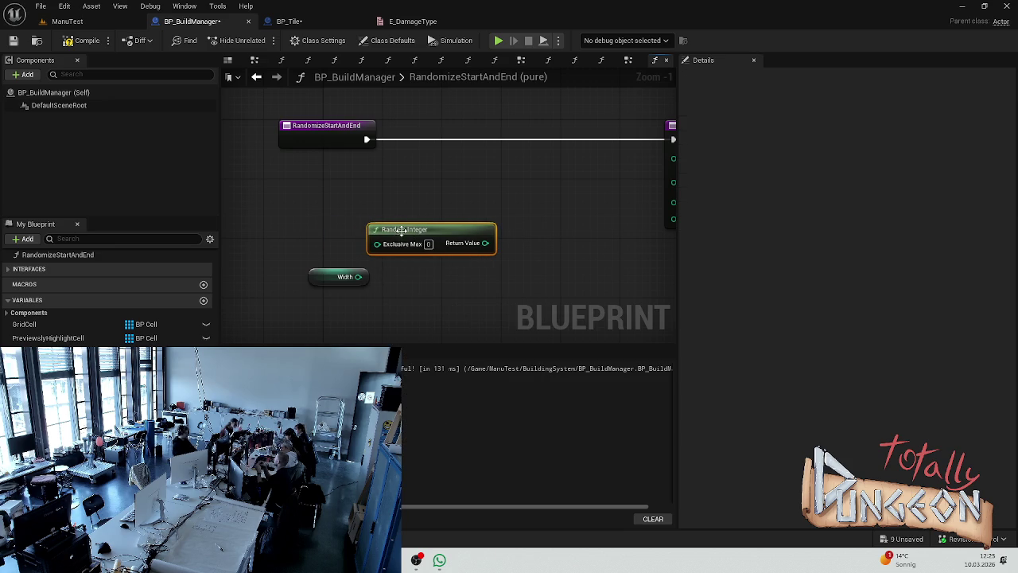
left_click_drag(358, 277, 377, 244)
mouse_move(313, 280)
left_mouse_down()
mouse_move(291, 280)
mouse_move(282, 250)
left_mouse_up()
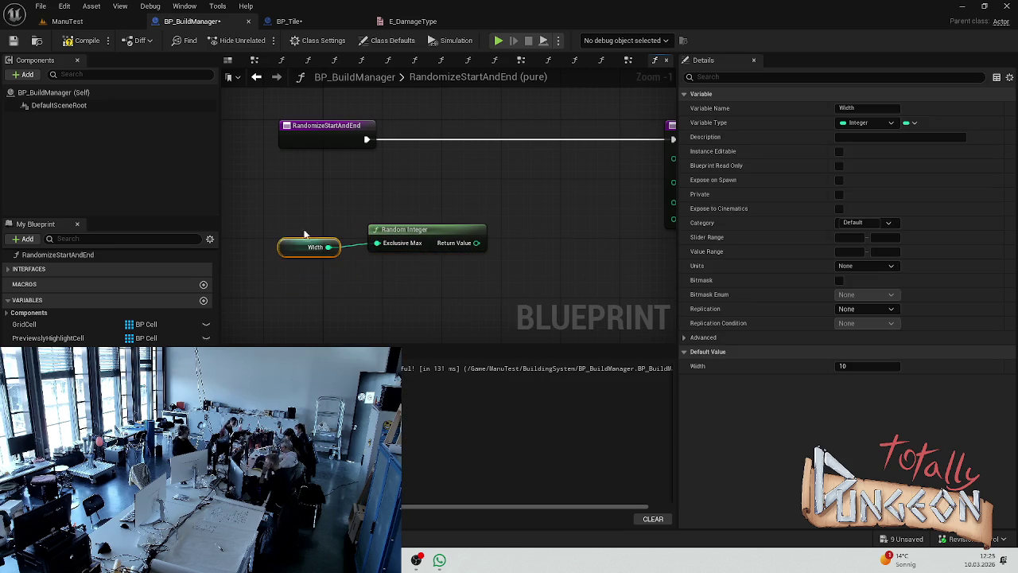
left_click(513, 222)
left_click_drag(513, 221, 448, 239)
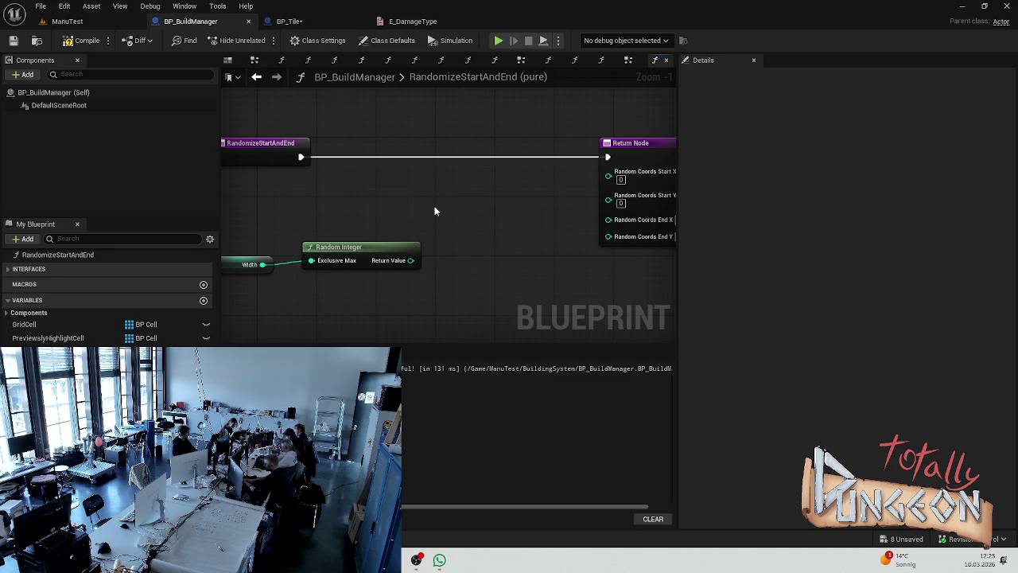
mouse_move(357, 249)
left_mouse_down()
mouse_move(387, 280)
mouse_move(369, 223)
left_mouse_up()
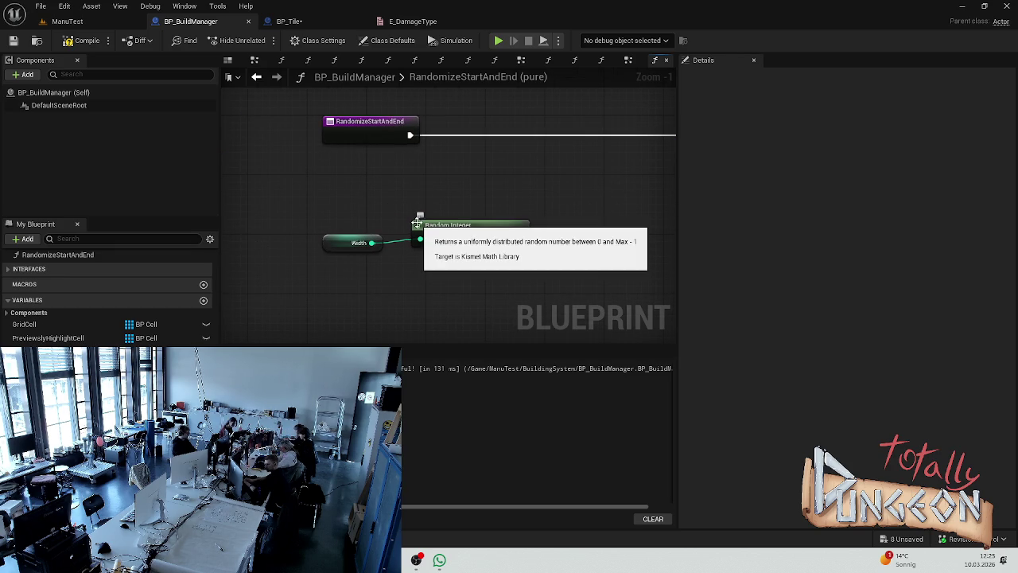
- Insert an Add node after Width so Exclusive Max receives Width plus 1
mouse_move(341, 245)
left_mouse_down()
mouse_move(288, 244)
mouse_move(337, 236)
left_mouse_up()
type("add")
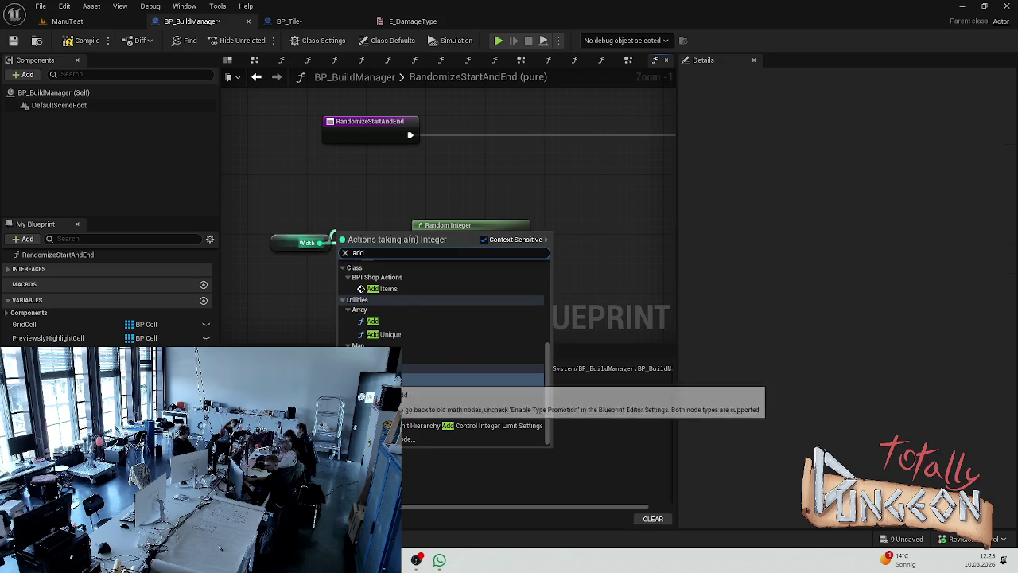
key("Return")
left_click_drag(433, 227, 441, 227)
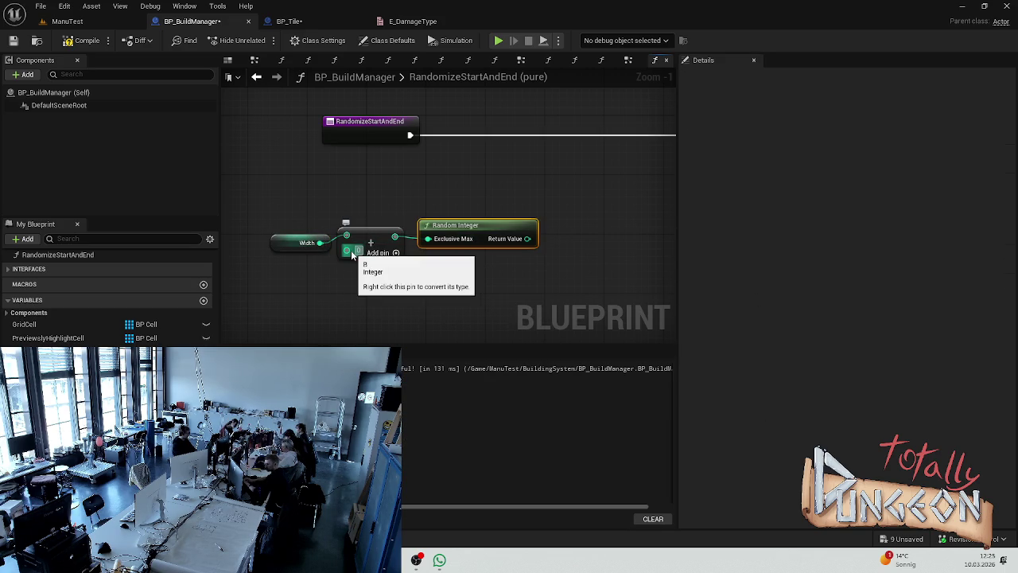
left_click(527, 212)
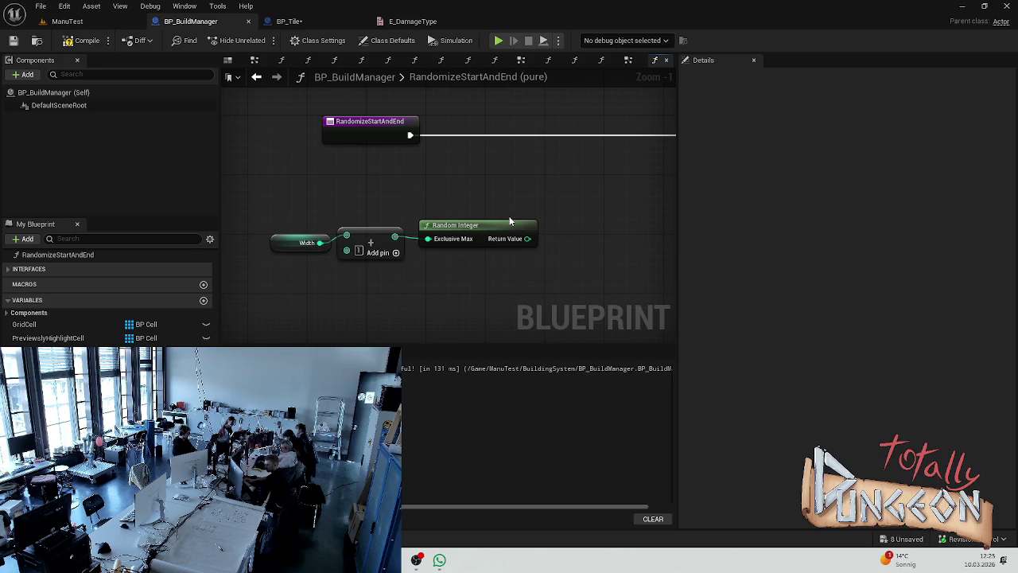
mouse_move(510, 222)
left_mouse_down()
mouse_move(306, 235)
mouse_move(314, 196)
left_mouse_up()
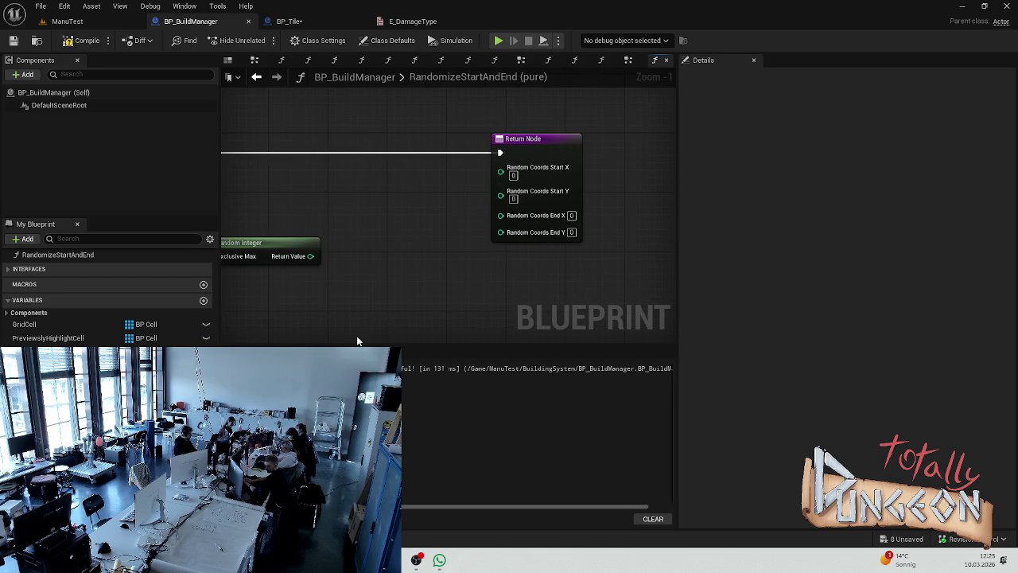
- Place a Height getter near the Return Node, deleting the extra Width getter
left_click_drag(391, 338, 364, 370)
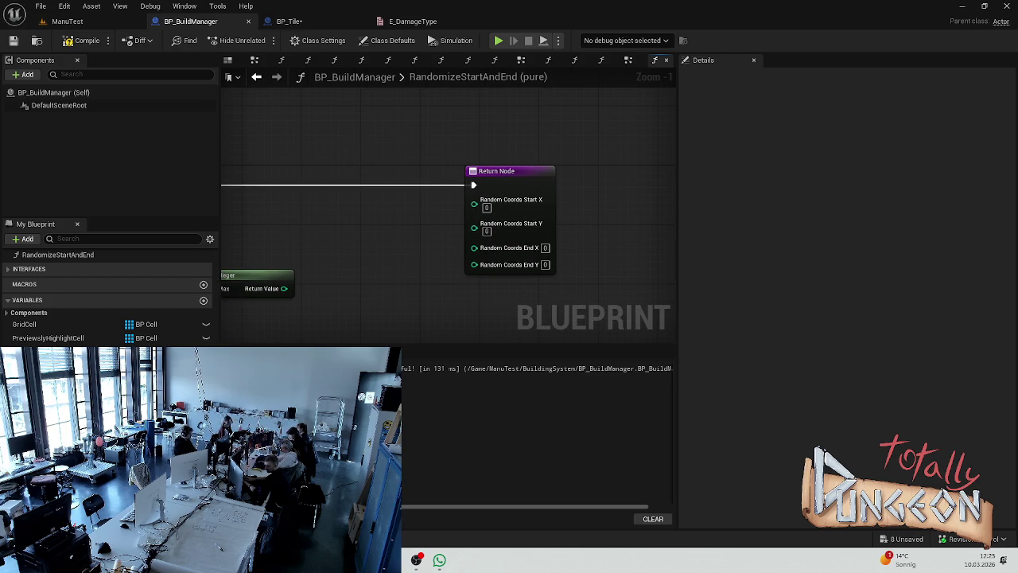
left_click_drag(48, 358, 368, 284)
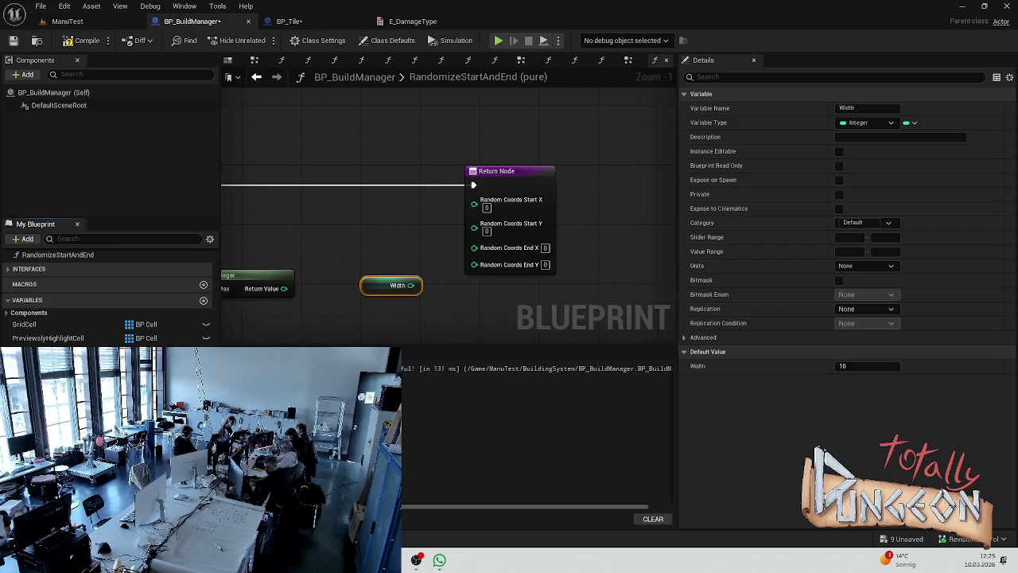
mouse_move(447, 340)
left_mouse_down()
mouse_move(429, 322)
mouse_move(414, 267)
left_mouse_up()
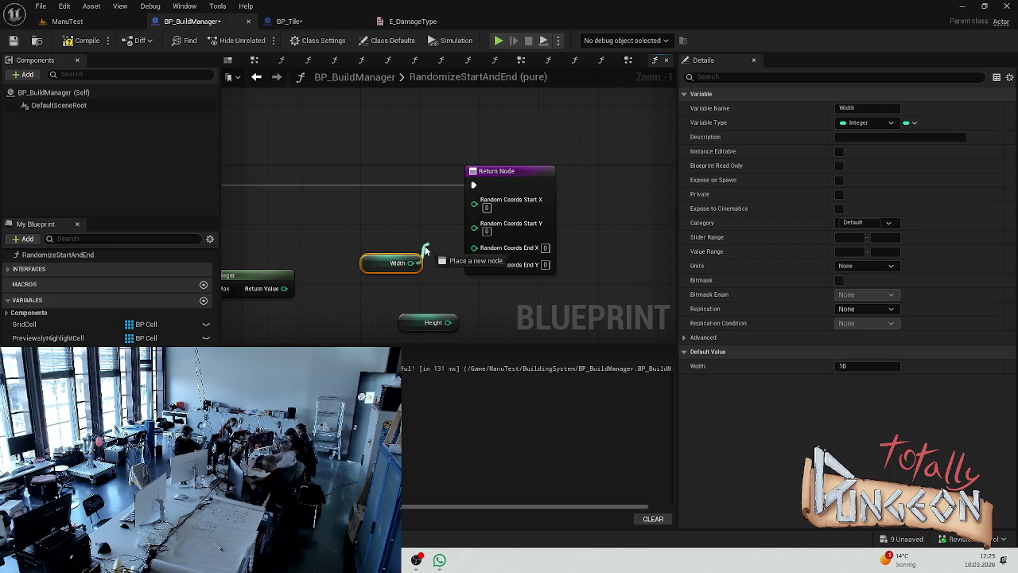
left_click_drag(406, 268, 376, 267)
left_click_drag(452, 324, 385, 294)
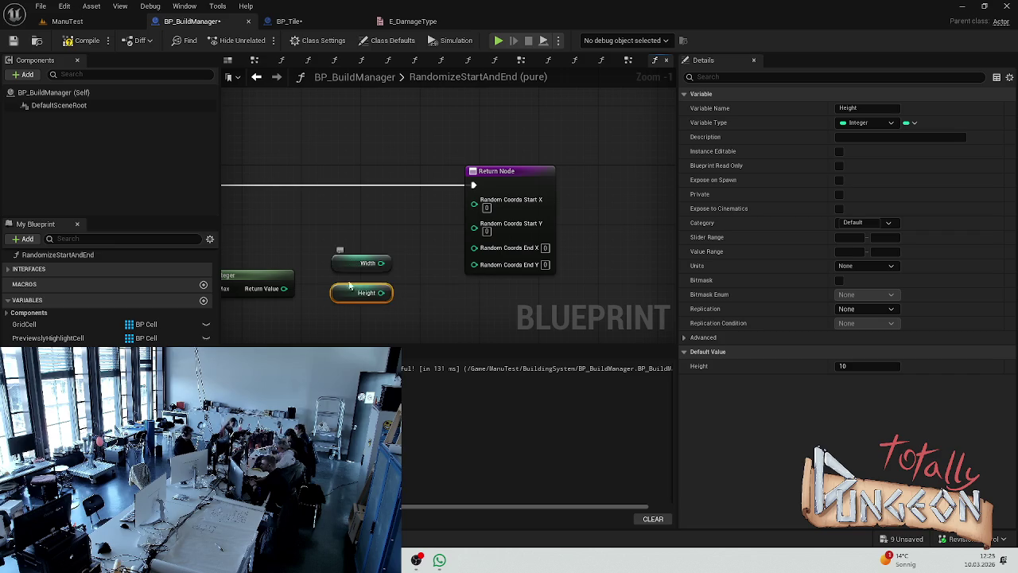
left_click_drag(355, 287, 362, 295)
left_click(358, 263)
key("Delete")
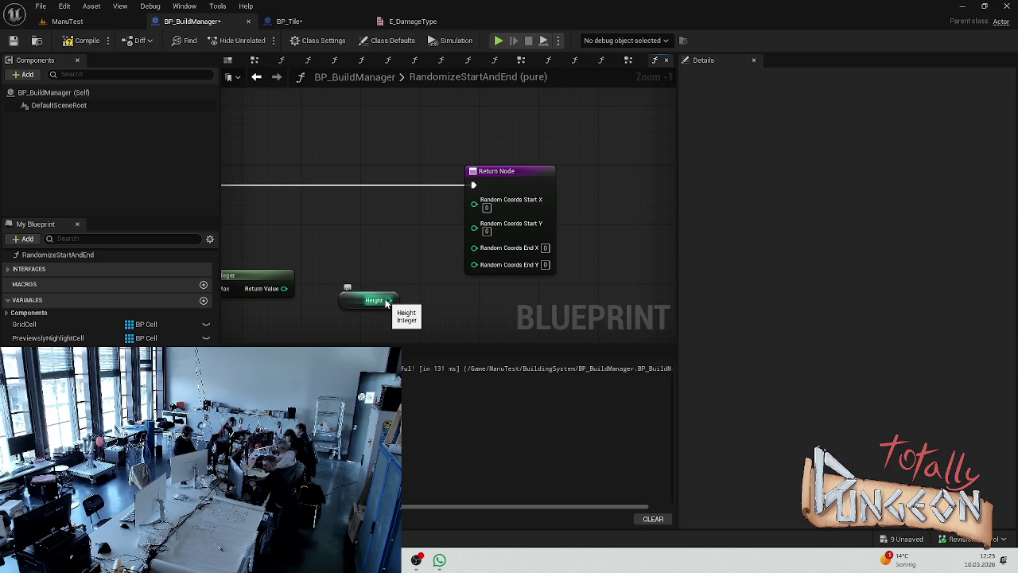
left_click(350, 300)
right_click(337, 295)
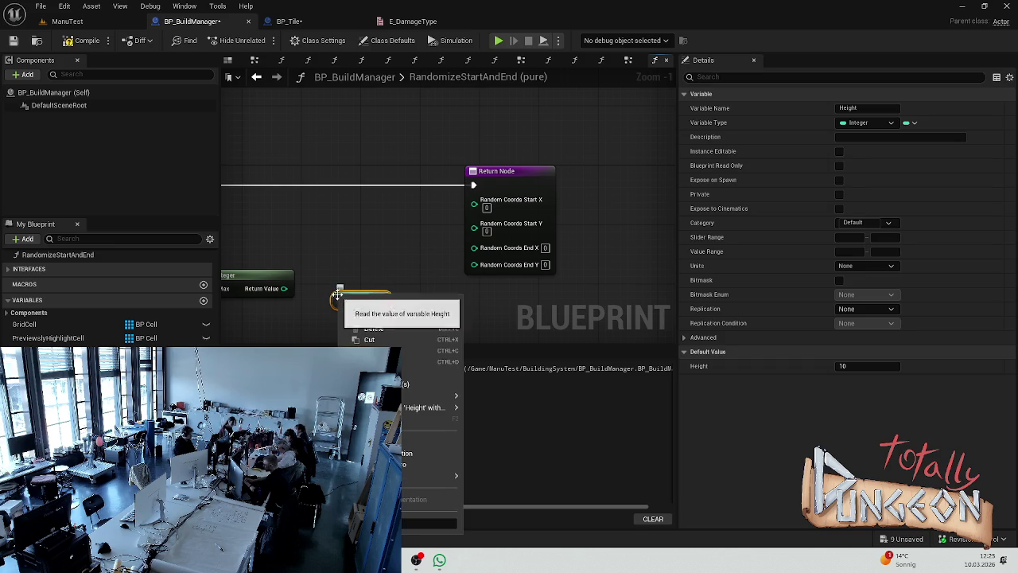
left_click(337, 296)
mouse_move(338, 296)
left_mouse_down()
mouse_move(307, 317)
mouse_move(359, 295)
left_mouse_up()
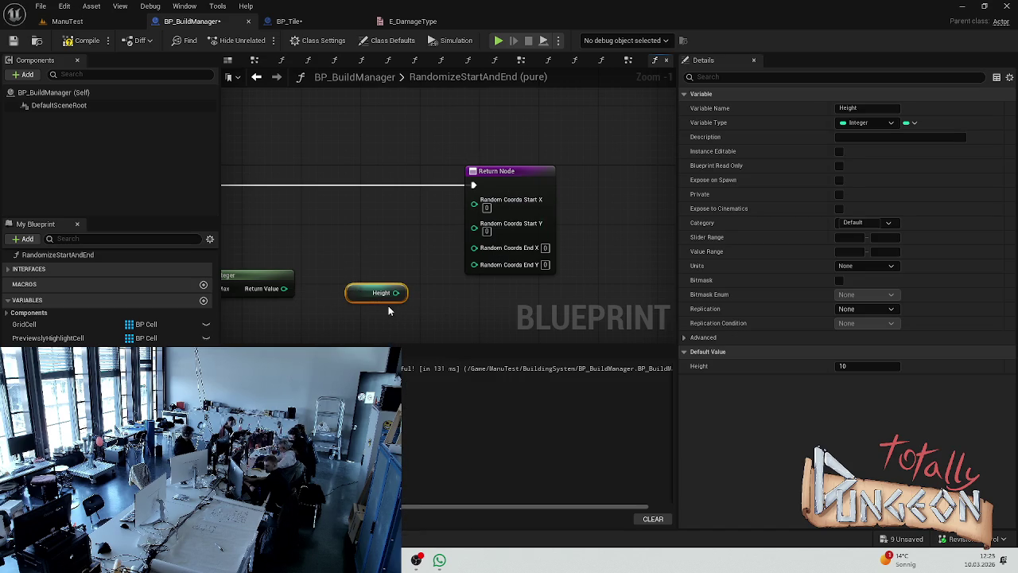
- Connect Height to Random Coords End Y and the Random Integer result to Start X
mouse_move(395, 293)
left_mouse_down()
mouse_move(469, 256)
mouse_move(474, 263)
left_mouse_up()
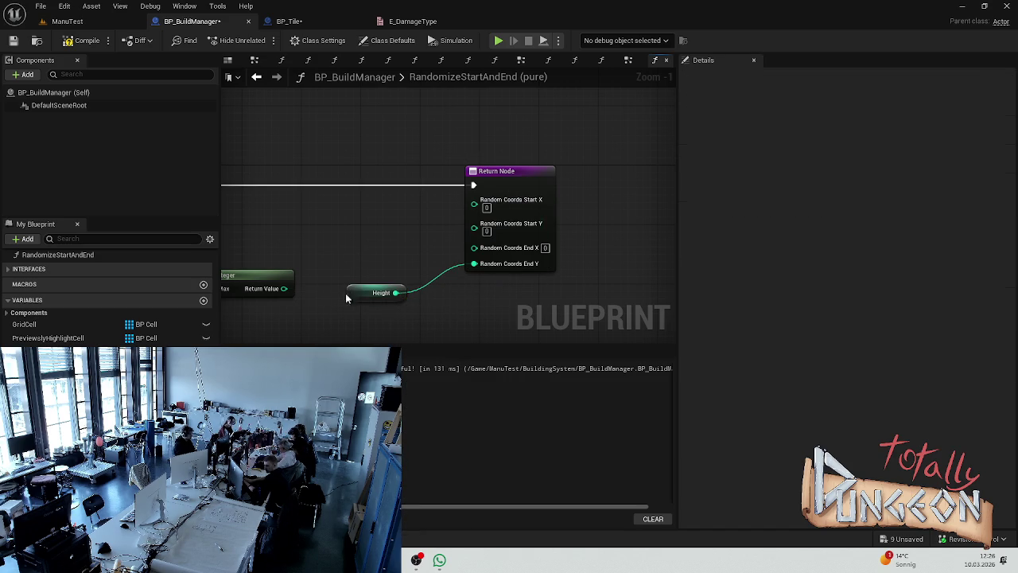
left_click(362, 225)
left_click(324, 261)
left_click_drag(324, 265, 543, 189)
left_click(377, 245)
left_click_drag(357, 253, 321, 227)
left_click(324, 281)
mouse_move(324, 282)
left_mouse_down()
mouse_move(427, 257)
mouse_move(462, 235)
mouse_move(239, 223)
left_mouse_up()
- Duplicate the Width-Add-Random Integer chain and wire the copy into Random Coords End X
left_click(439, 268)
mouse_move(567, 234)
left_mouse_down()
mouse_move(478, 220)
mouse_move(518, 244)
left_mouse_up()
left_click(481, 214)
left_click(313, 266)
key("ctrl+v")
mouse_move(450, 230)
left_mouse_down()
mouse_move(369, 230)
mouse_move(569, 162)
mouse_move(598, 163)
mouse_move(605, 189)
mouse_move(604, 167)
mouse_move(594, 165)
left_mouse_up()
left_click(499, 182)
left_click_drag(465, 237, 550, 238)
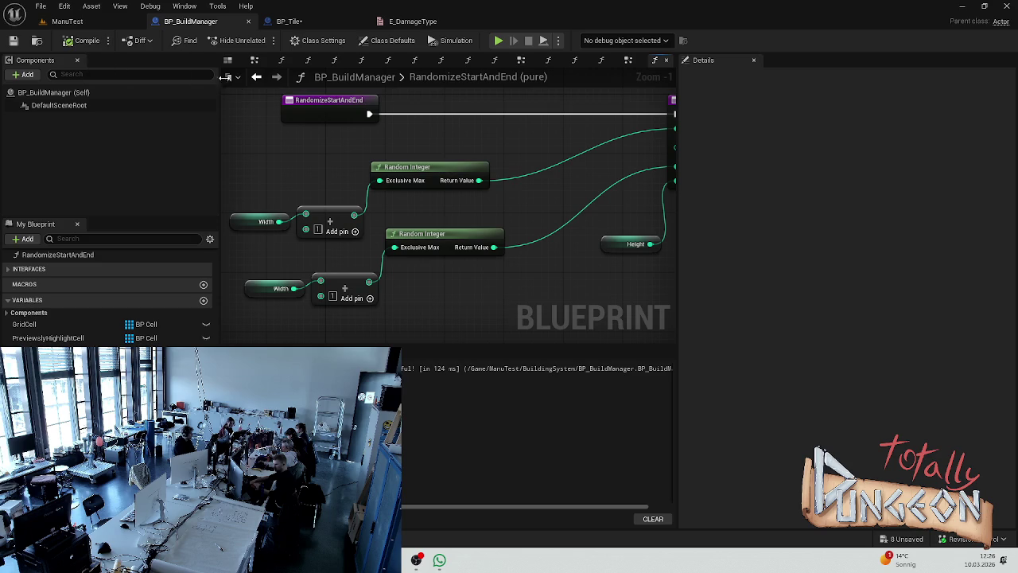
- Save all blueprints and open BP_BuildManager's EventGraph
key("ctrl+shift+s")
left_click(288, 21)
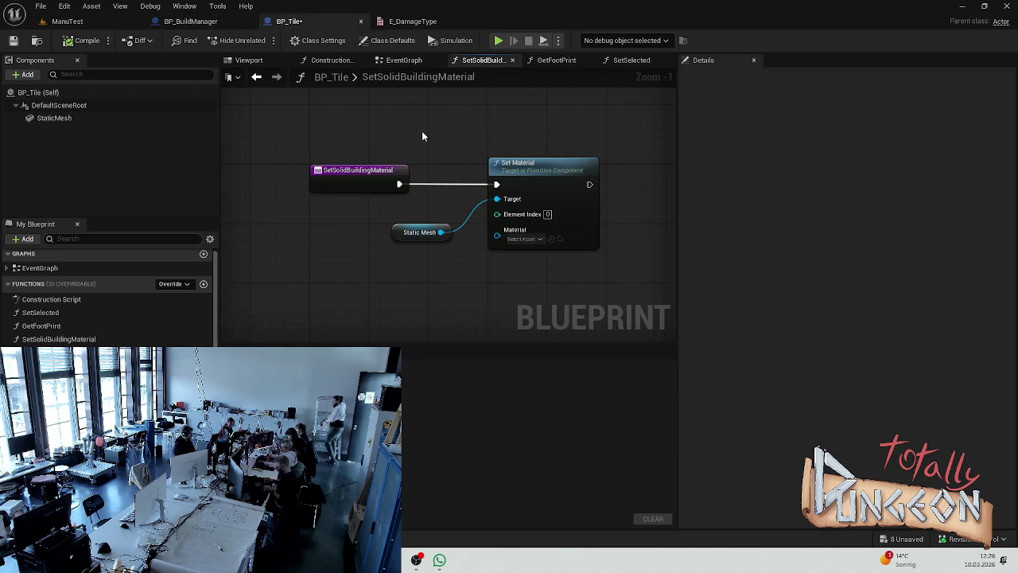
left_click(67, 21)
left_click(190, 20)
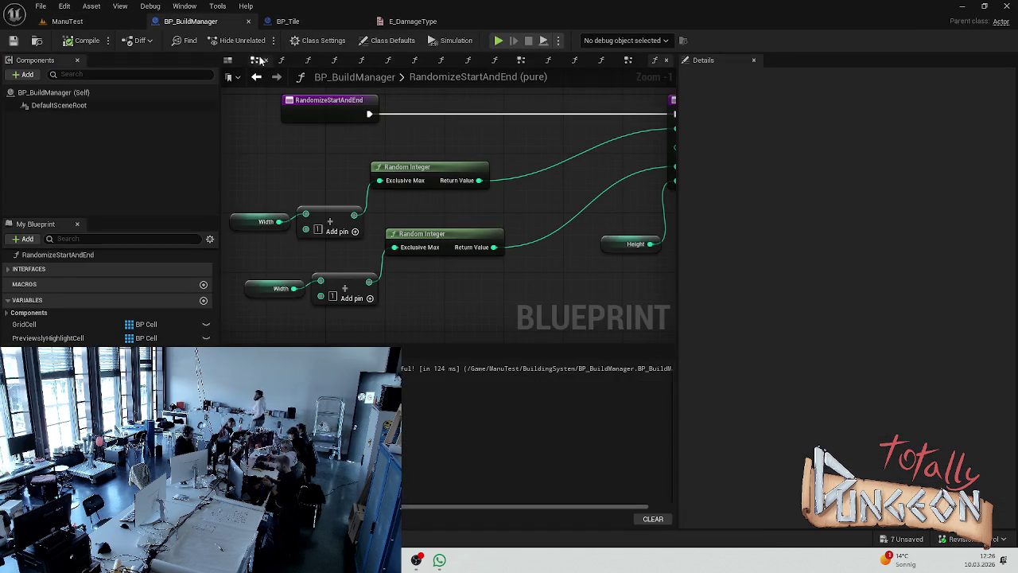
scroll(77, 286, "up", 5)
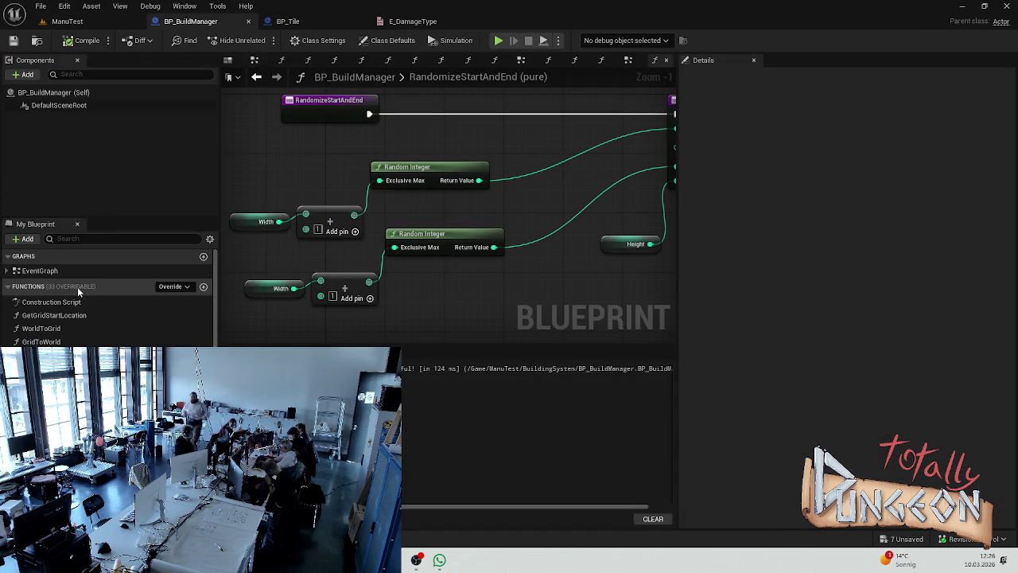
double_click(66, 272)
- Add a Randomize Start and End function call to the EventGraph
scroll(453, 156, "up", 3)
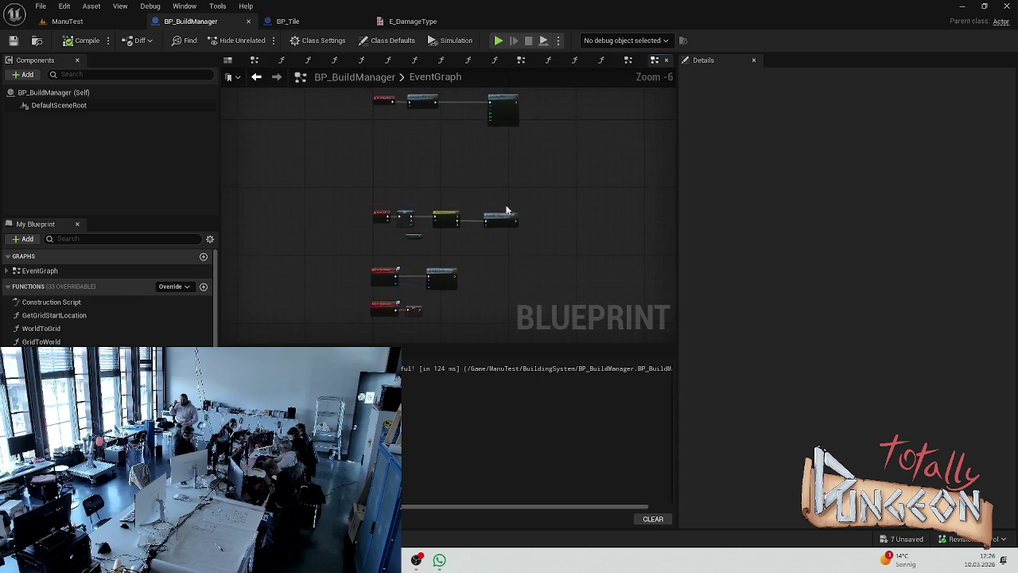
scroll(453, 156, "down", 2)
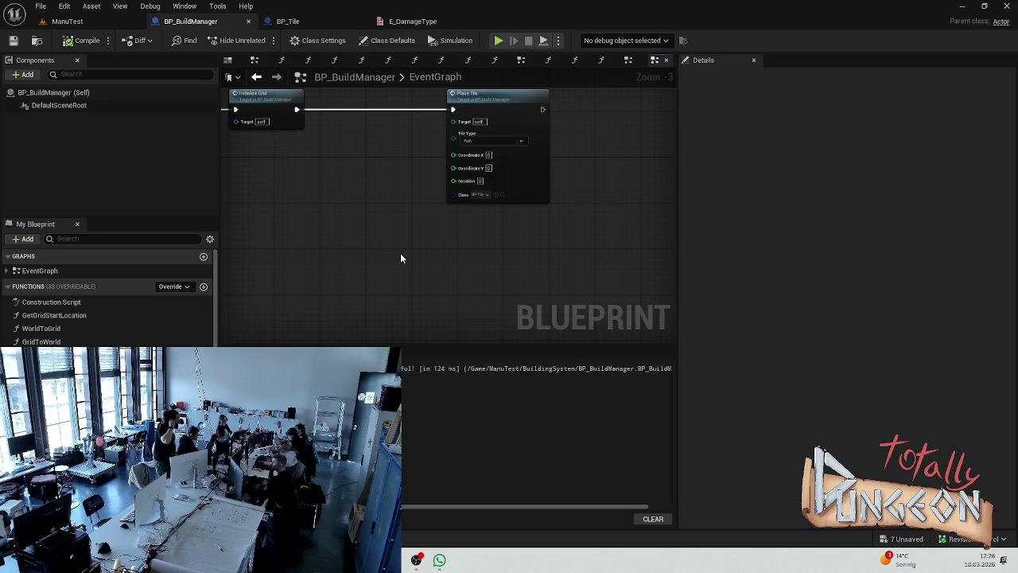
scroll(408, 185, "up", 3)
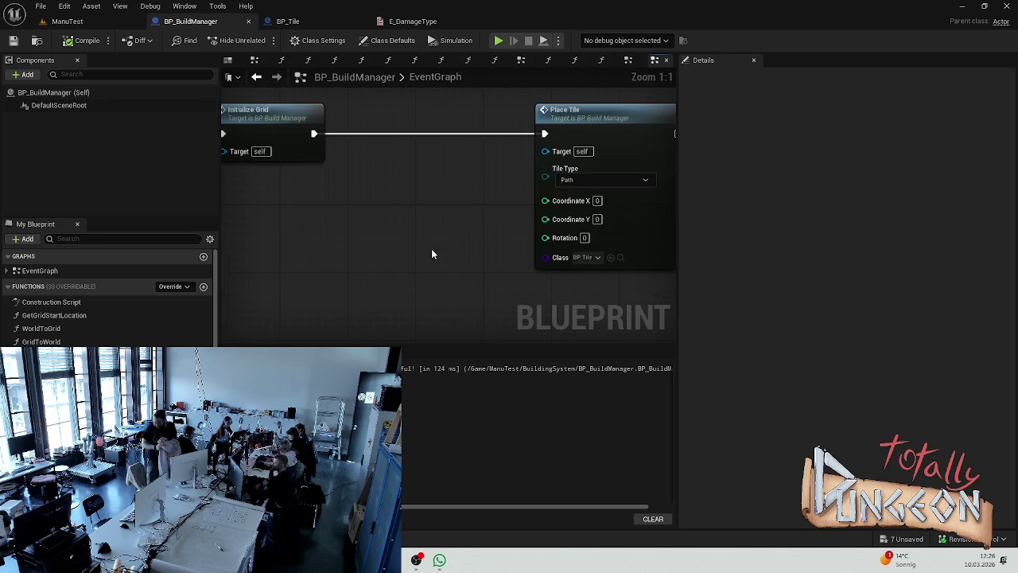
scroll(104, 302, "down", 5)
mouse_move(56, 340)
left_mouse_down()
mouse_move(280, 273)
mouse_move(269, 251)
mouse_move(314, 223)
mouse_move(360, 236)
mouse_move(337, 253)
mouse_move(452, 233)
mouse_move(374, 231)
left_mouse_up()
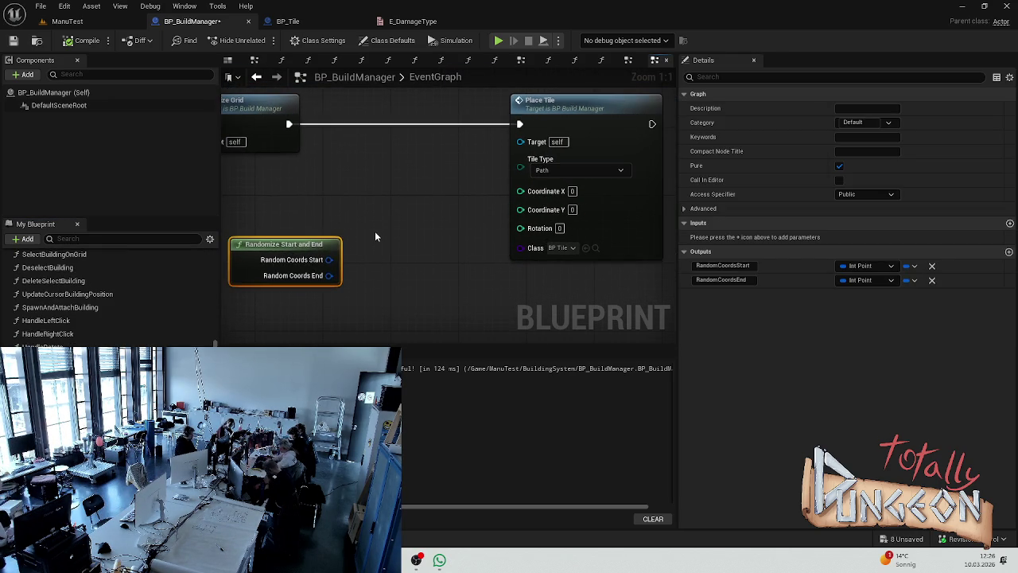
left_click(375, 230)
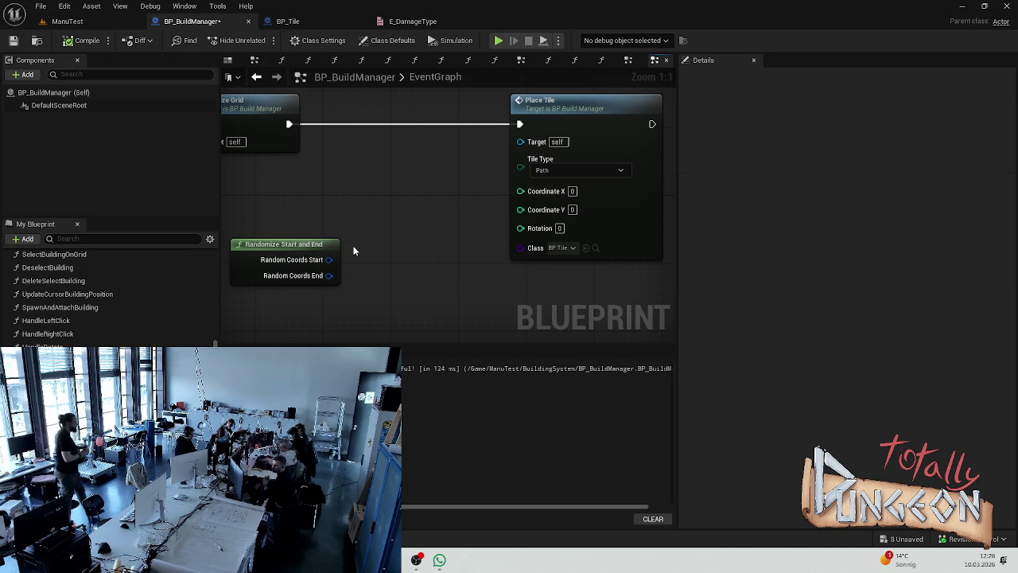
- Split Random Coords Start and wire its X and Y into Place Tile's Coordinate X and Y
left_click_drag(371, 257, 307, 256)
right_click(265, 259)
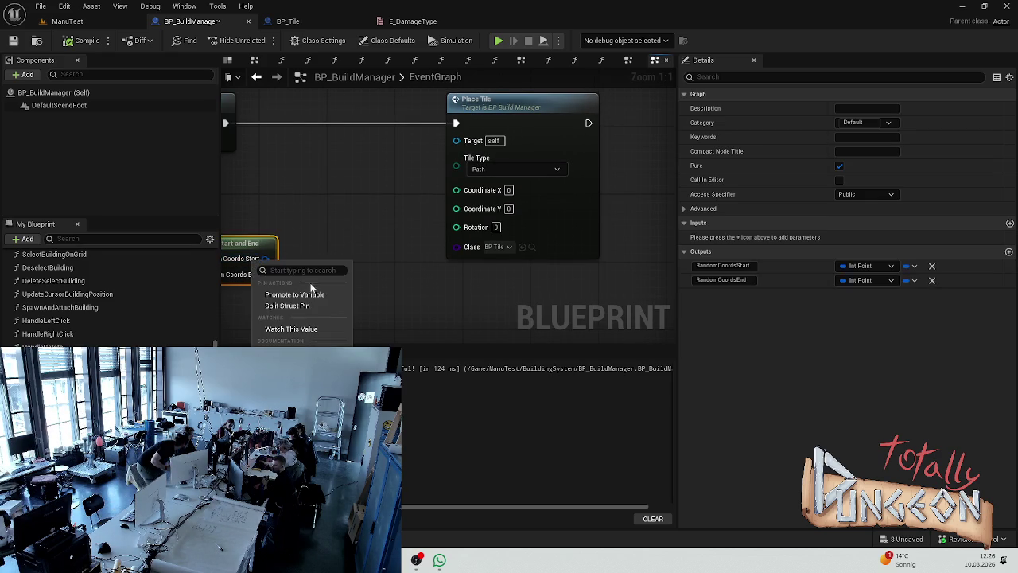
left_click(306, 307)
mouse_move(266, 258)
left_mouse_down()
mouse_move(283, 265)
mouse_move(456, 190)
left_mouse_up()
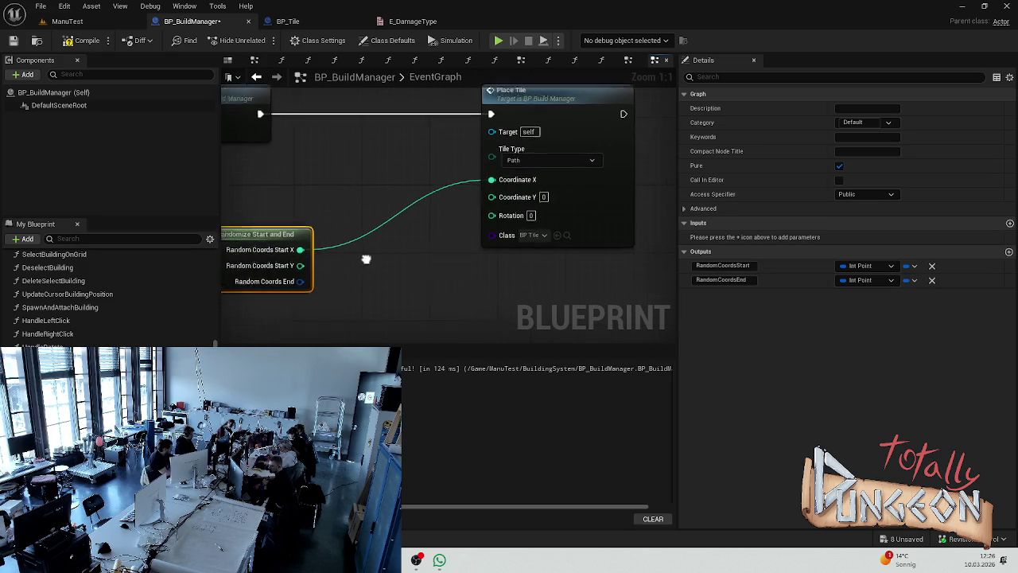
left_click_drag(322, 267, 514, 193)
scroll(433, 257, "down", 2)
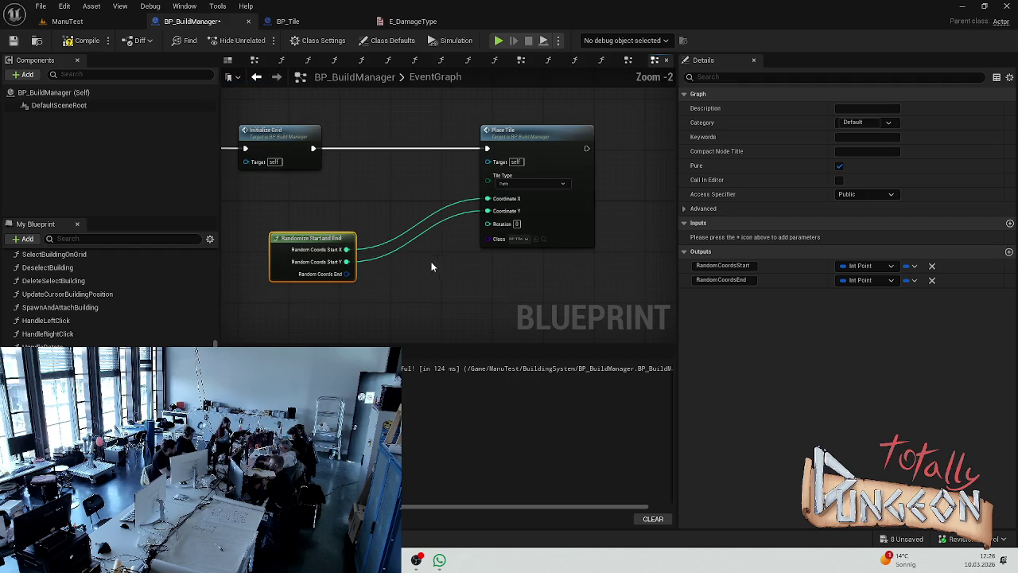